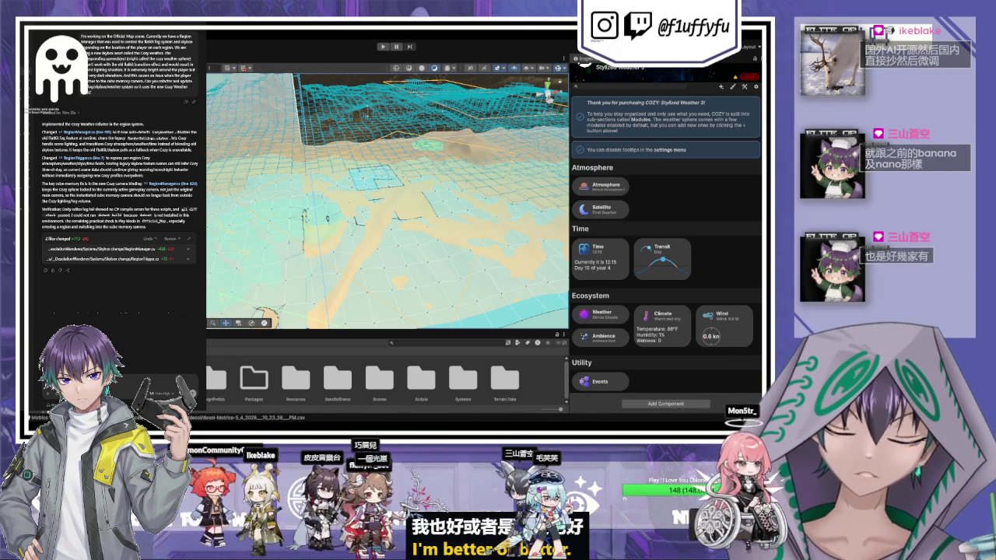
Tilt the scene view, review Region2's trigger (night skybox, pink light, 0.7, 3000 K, fog 2), then select Respawn Manager.
scroll(665, 233, up, 5)
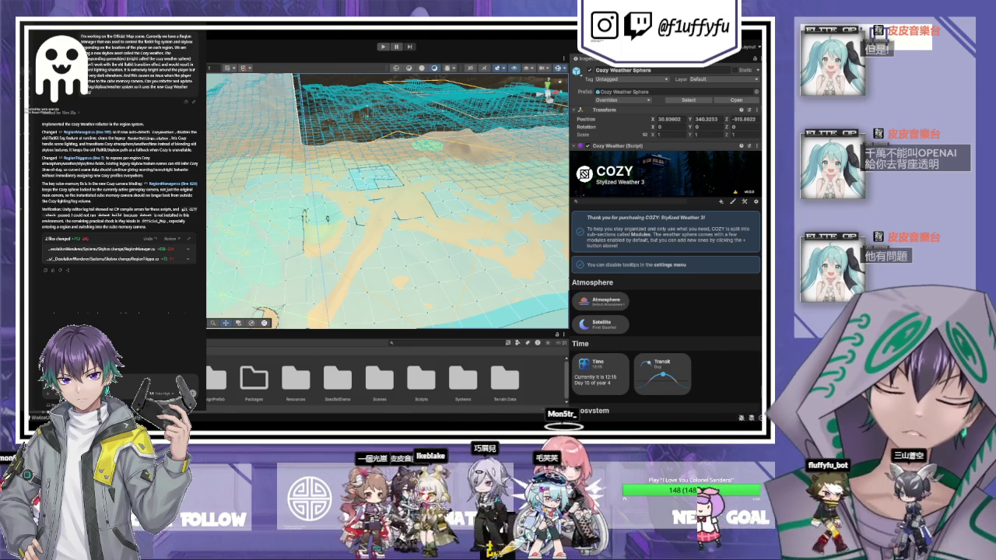
drag(440, 228, 424, 195)
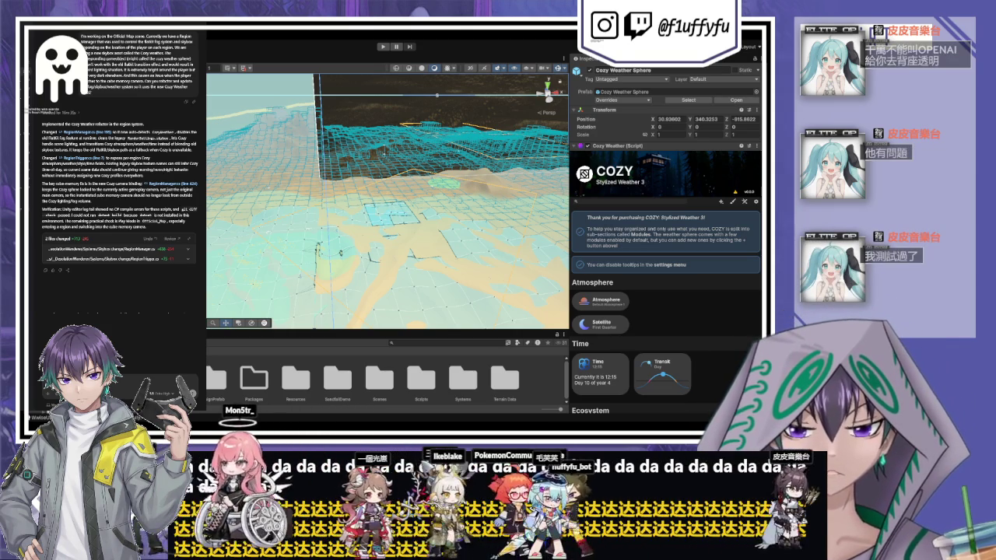
click(284, 117)
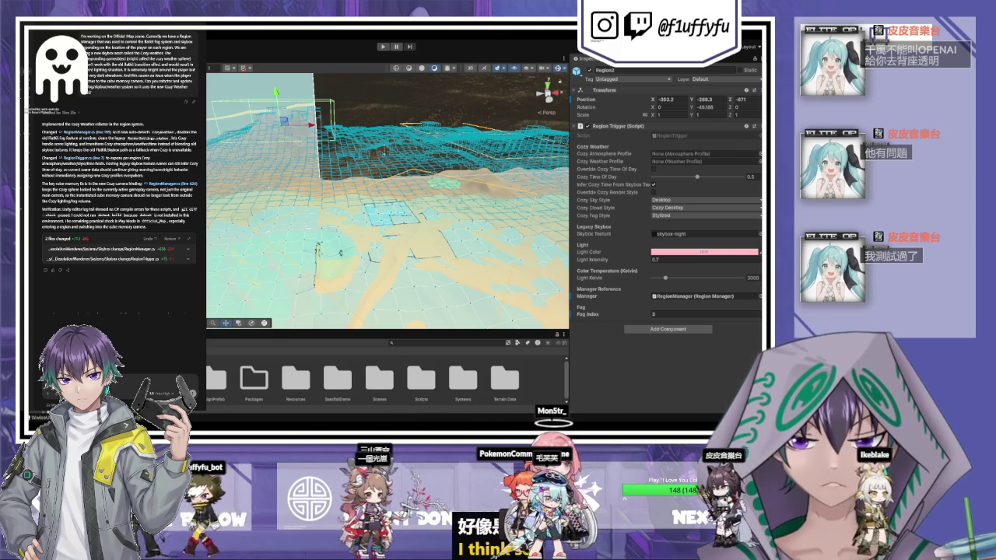
click(390, 160)
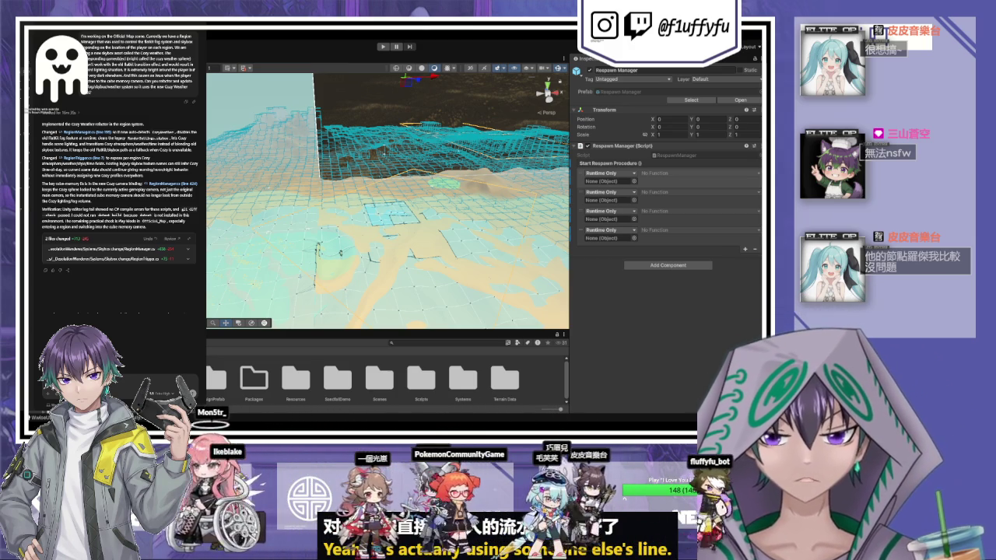
Select Region0 to view its sky-morning-blue skybox, intensity 1, 6570 K and fog index 0.
click(378, 147)
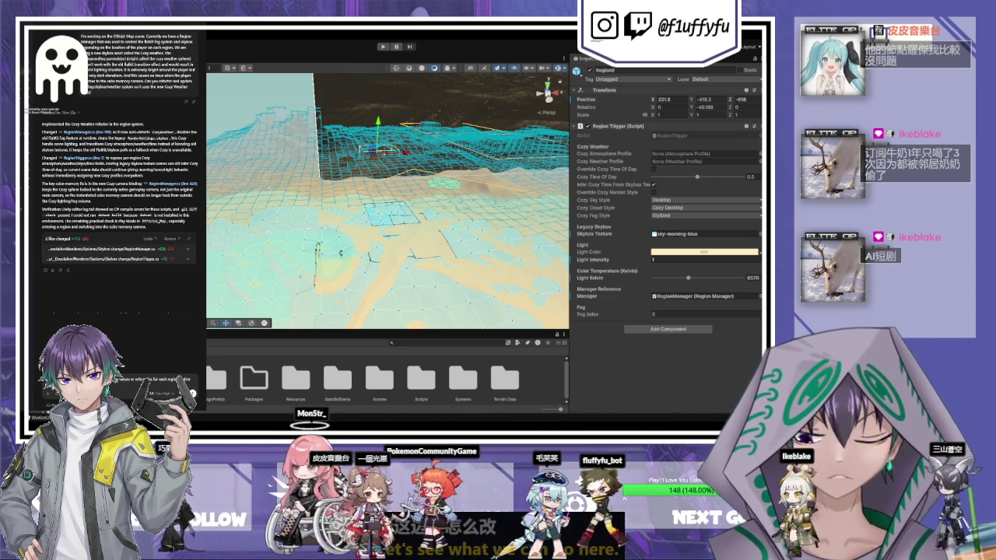
Send Codex the question about assigning region references and setting up the RegionManager.
key(Return)
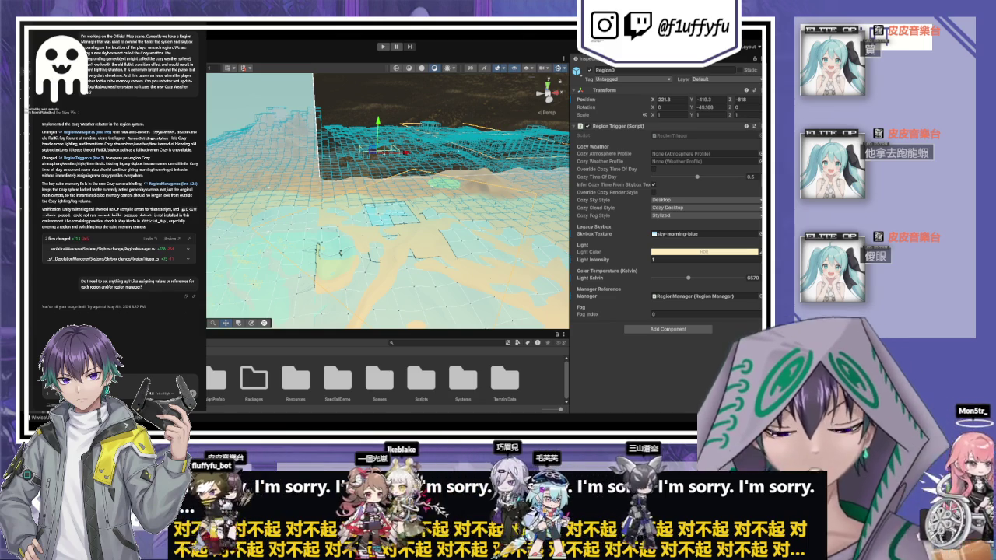
click(164, 393)
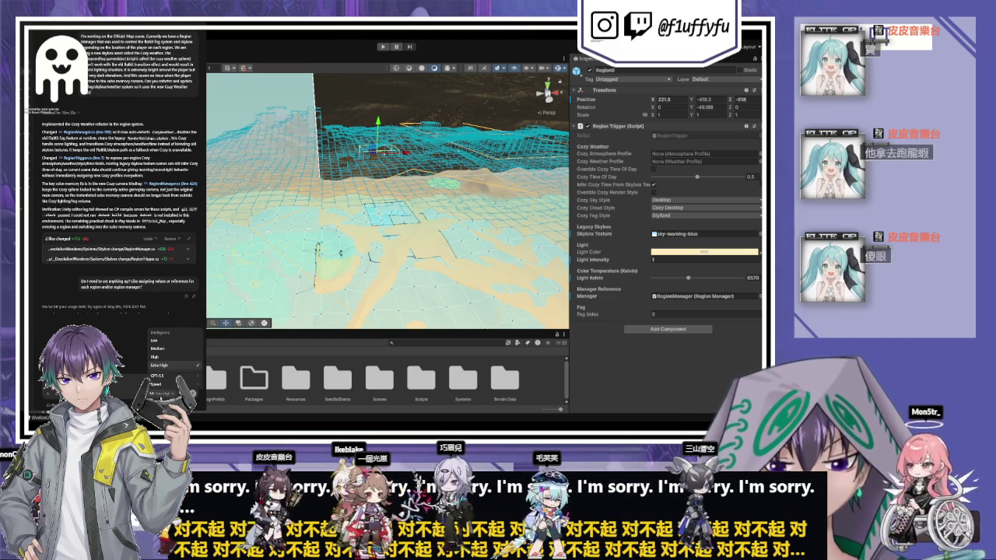
Dismiss the model intelligence options unchanged and bring up Codex settings with Ctrl+Comma.
click(154, 357)
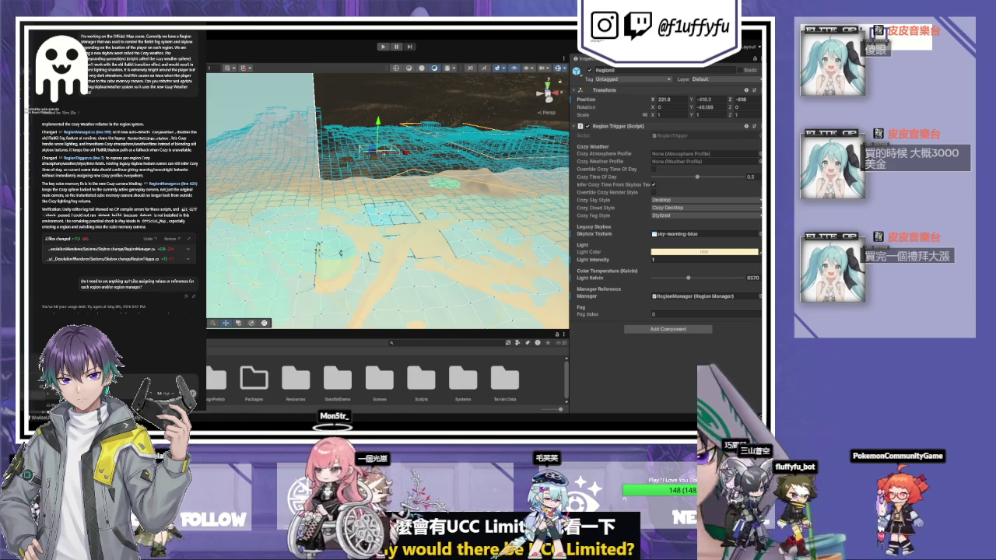
key(ctrl+comma)
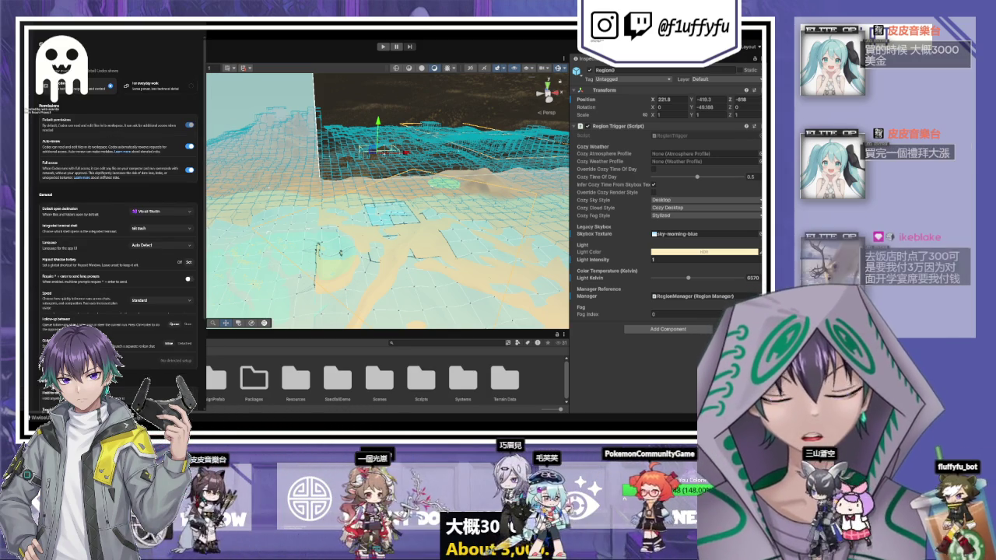
Scroll through Codex's permission and general settings, then return to the chat conversation.
scroll(112, 201, down, 2)
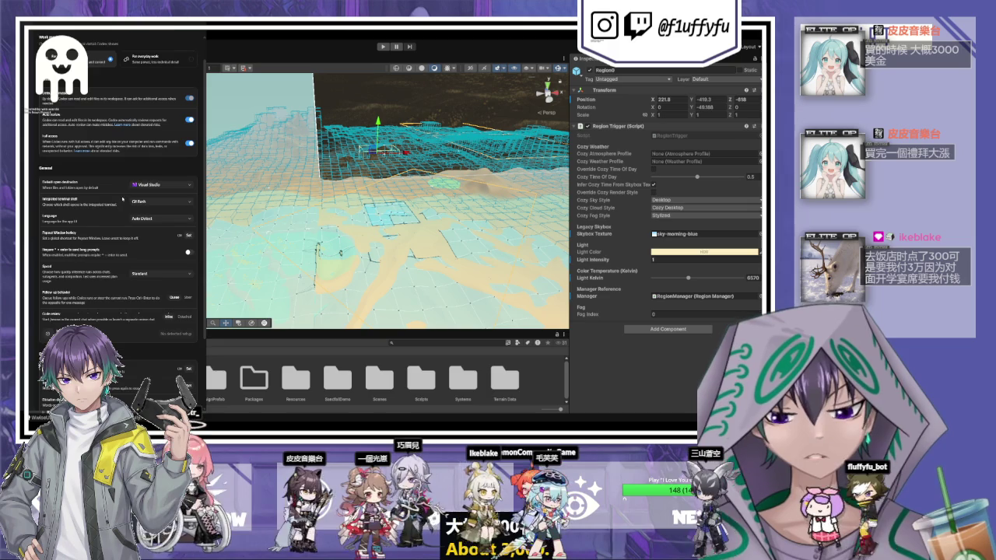
scroll(122, 199, down, 2)
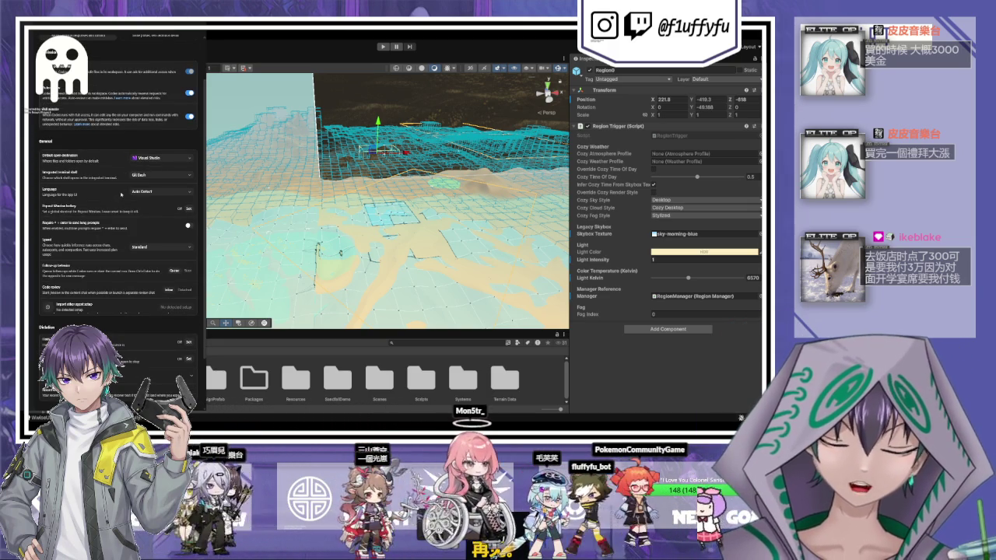
scroll(119, 194, down, 5)
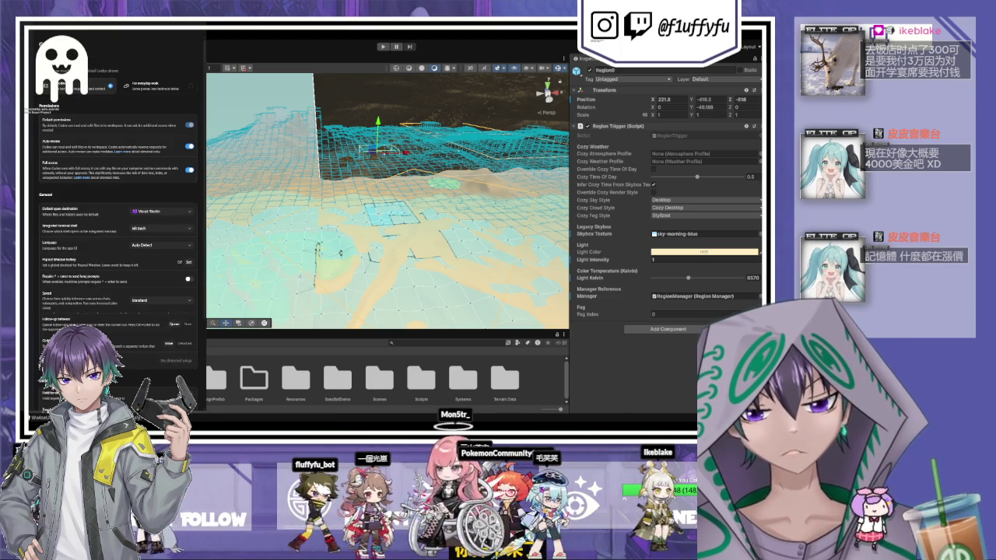
key(Escape)
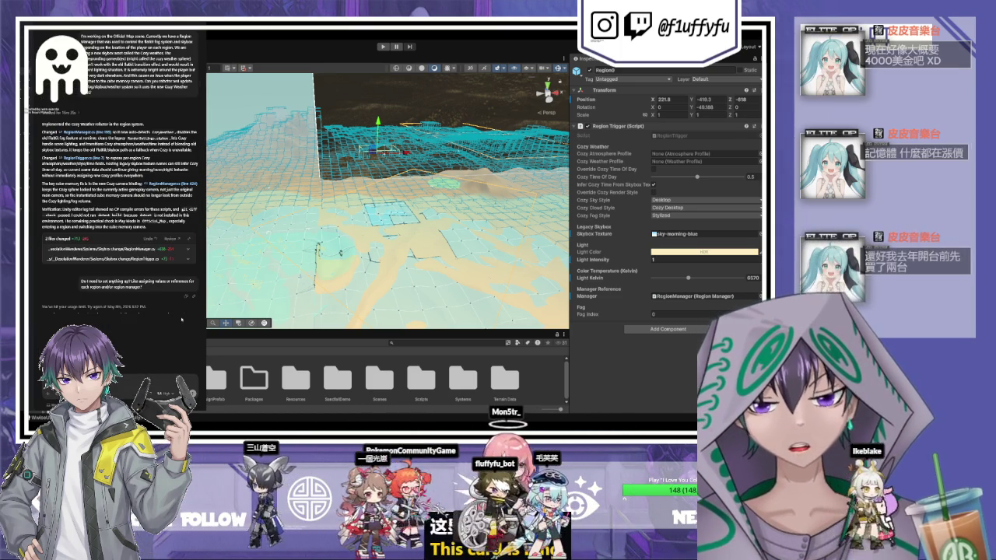
Select the usage-limit notice text and start a fresh Codex chat thread.
drag(181, 319, 43, 307)
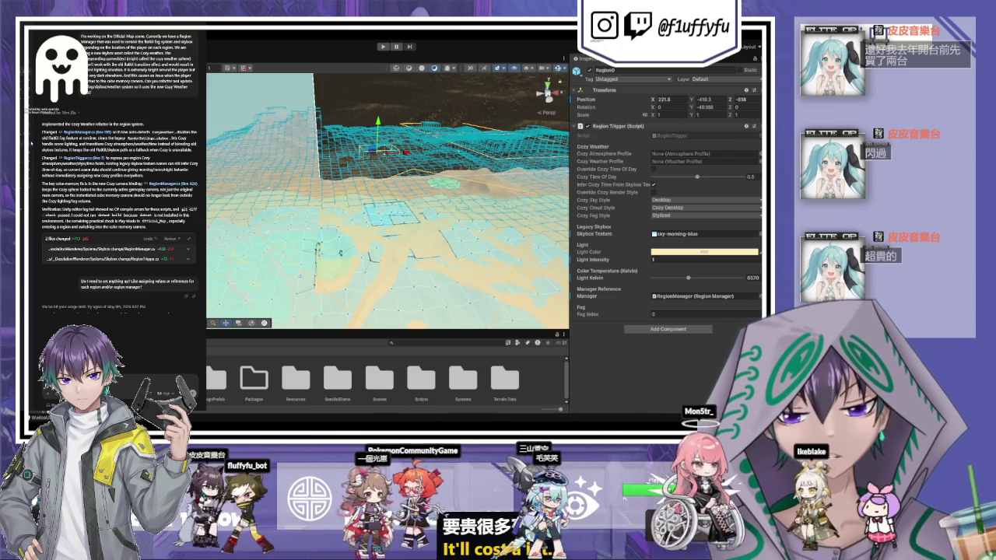
key(ctrl+n)
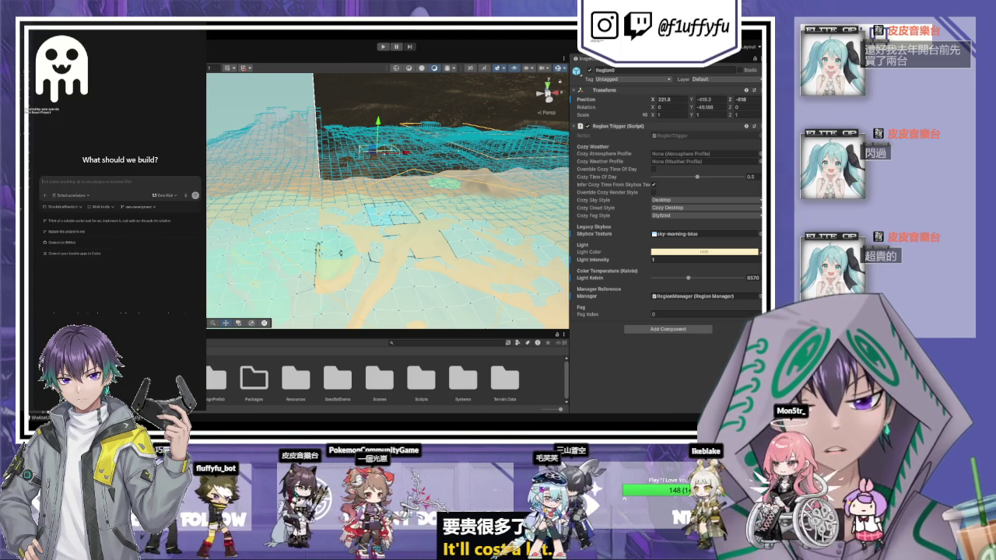
Start the chat with no project and ask about the current work usage limit.
click(72, 207)
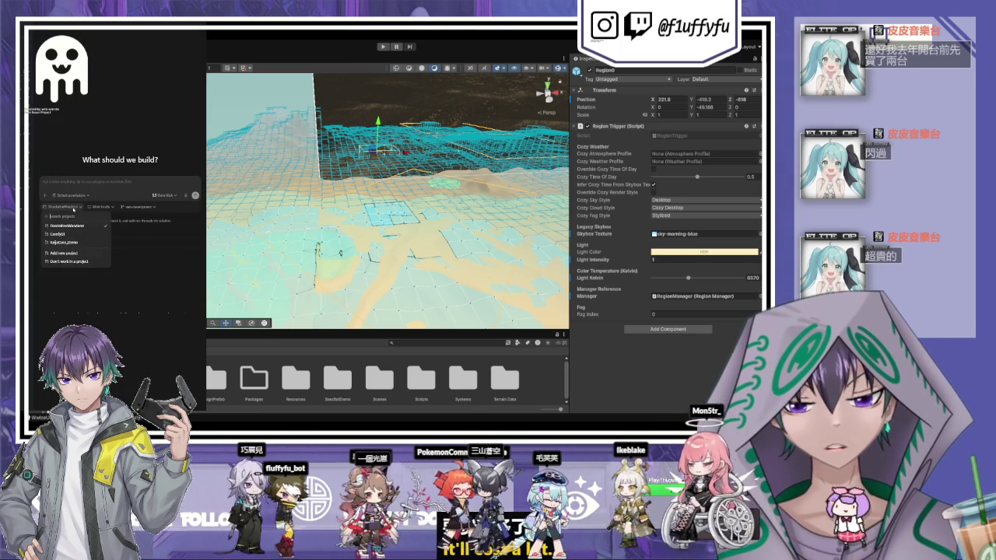
click(74, 261)
text(wha)
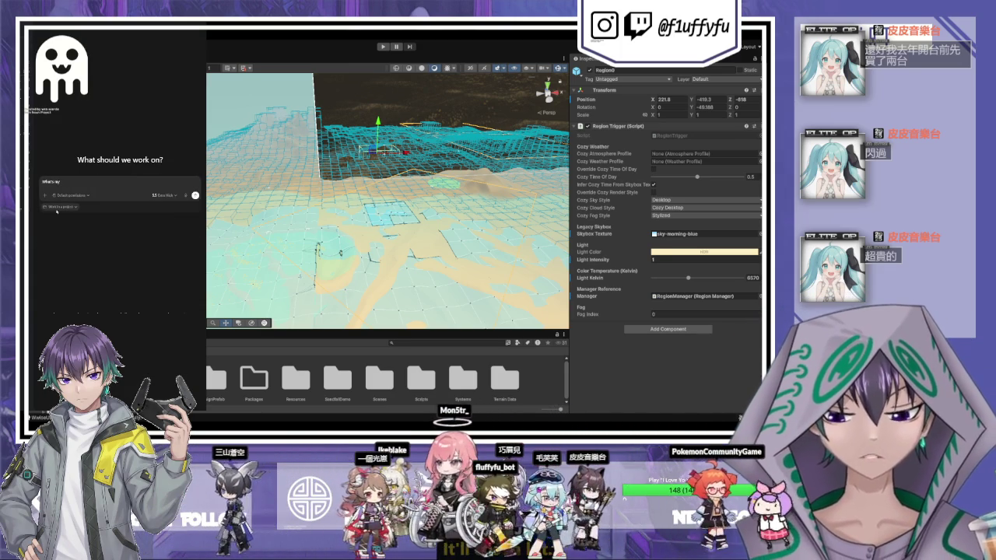
text( usage)
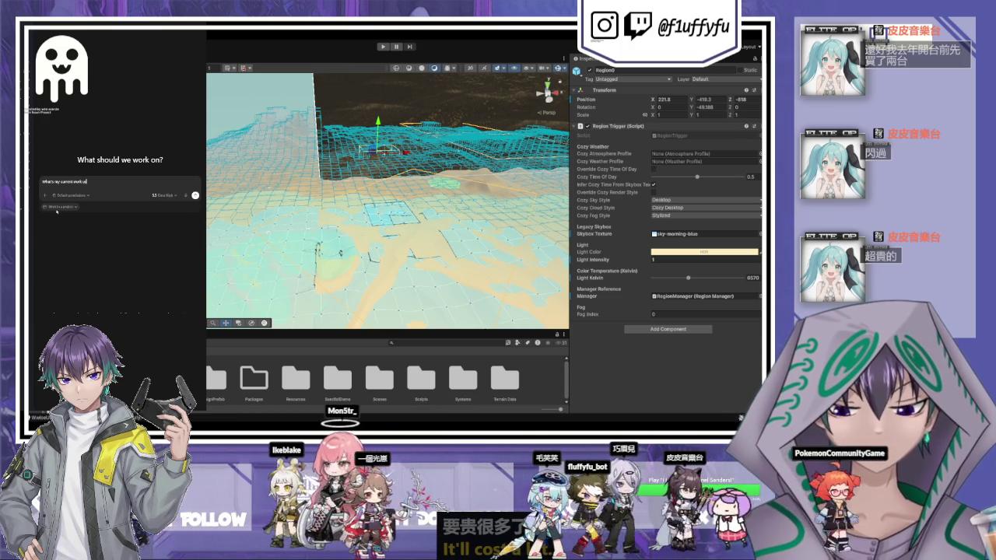
key(Return)
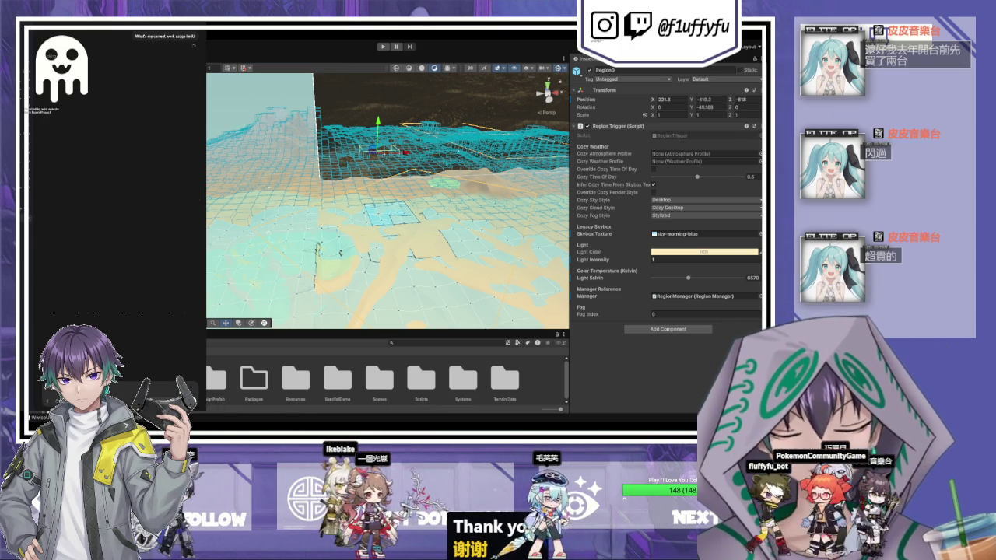
Check the model and intelligence level options, closing them without changes.
click(167, 405)
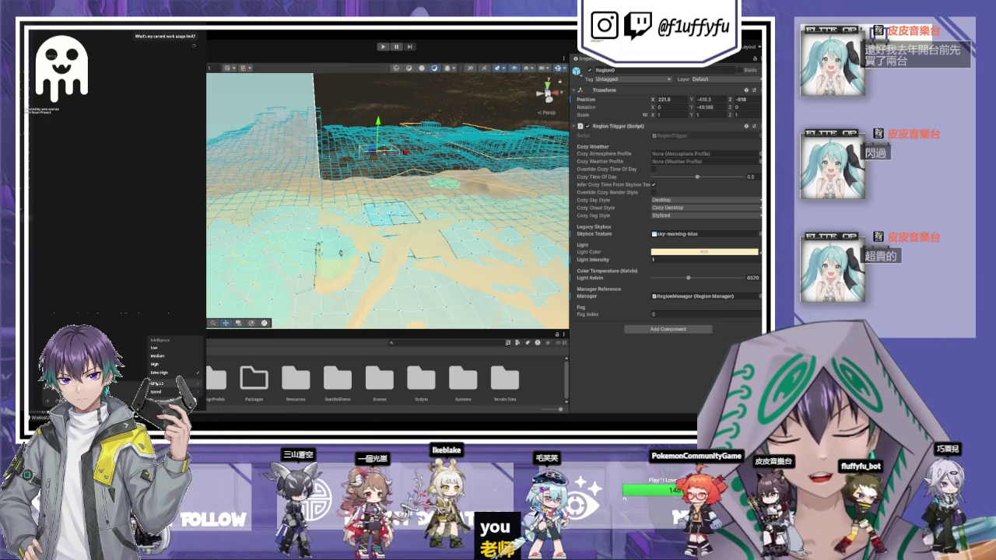
key(Escape)
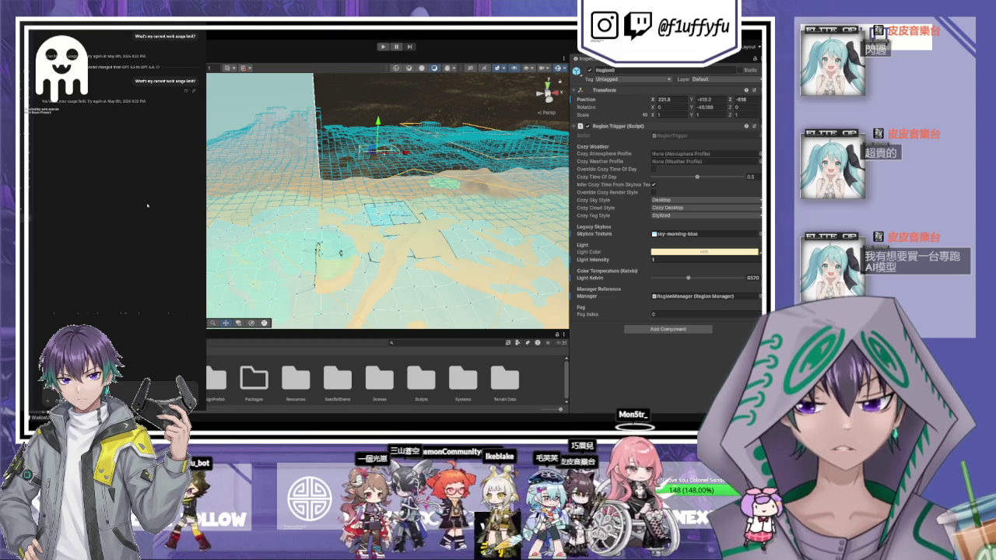
click(167, 406)
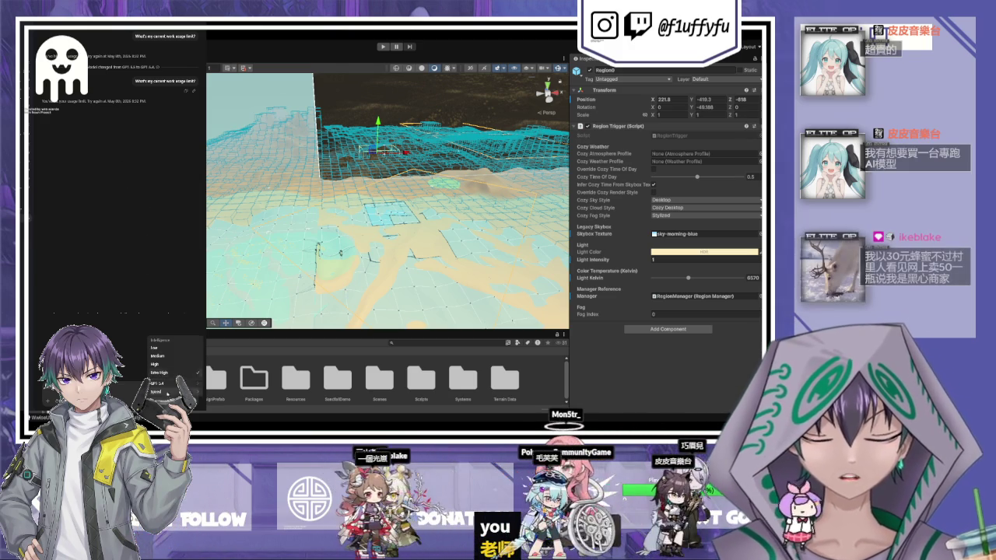
click(160, 364)
Recheck the intelligence level options and resend the usage-limit question.
click(167, 406)
click(161, 364)
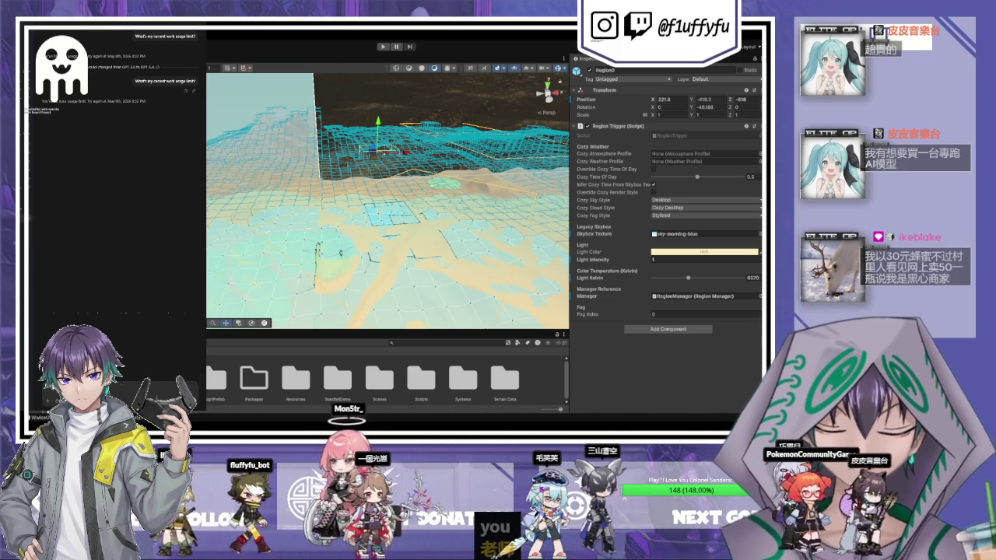
key(Return)
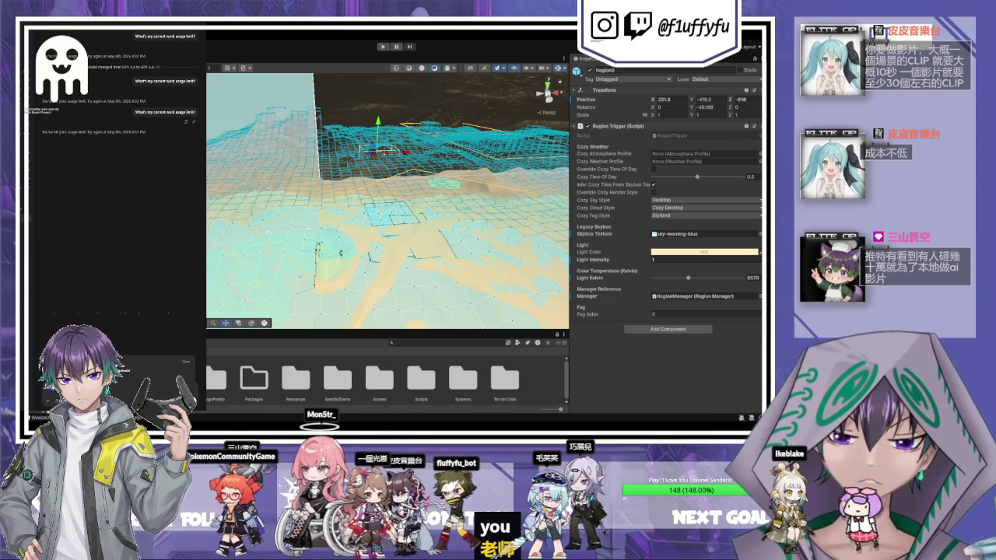
Send another message, then type /clear and delete back to the full command list.
key(Return)
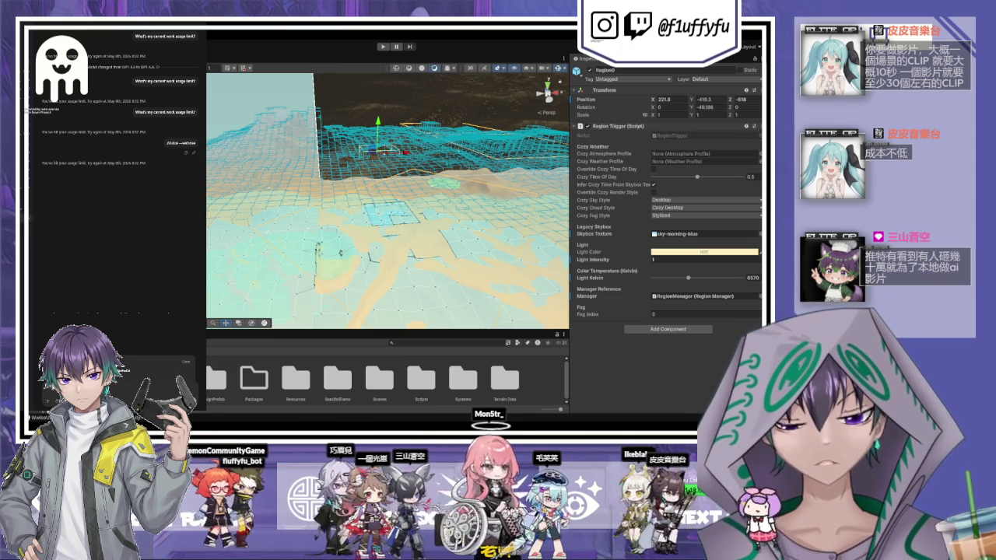
text(/)
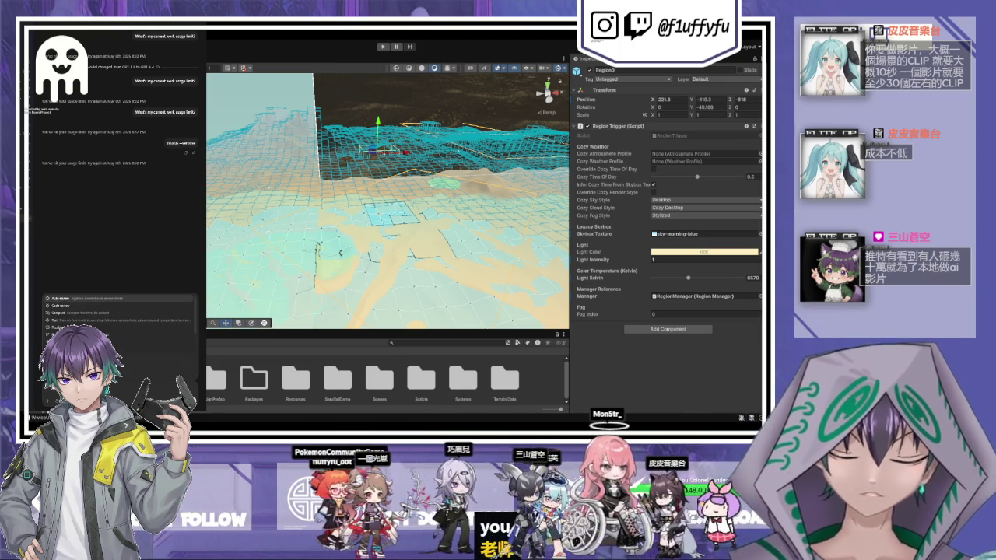
text(clear)
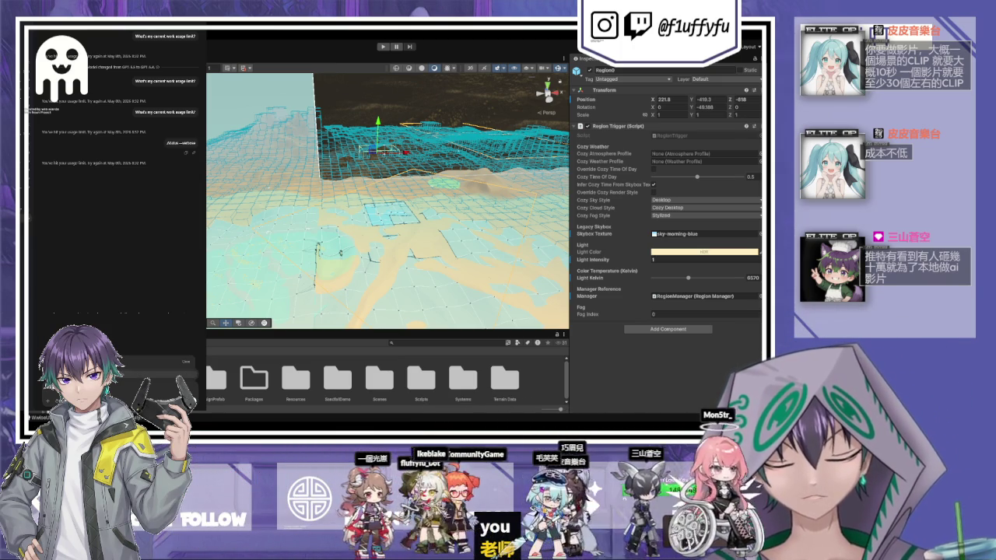
key(BackSpace)
key(BackSpace)
key(BackSpace)
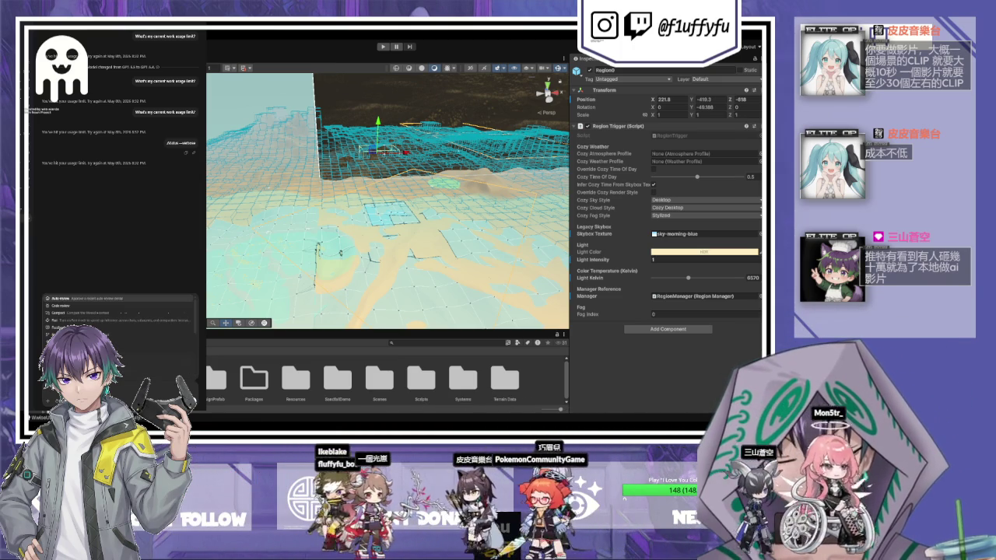
Browse the model and personality options down past Reasoning, then close the list.
key(Down)
key(Down)
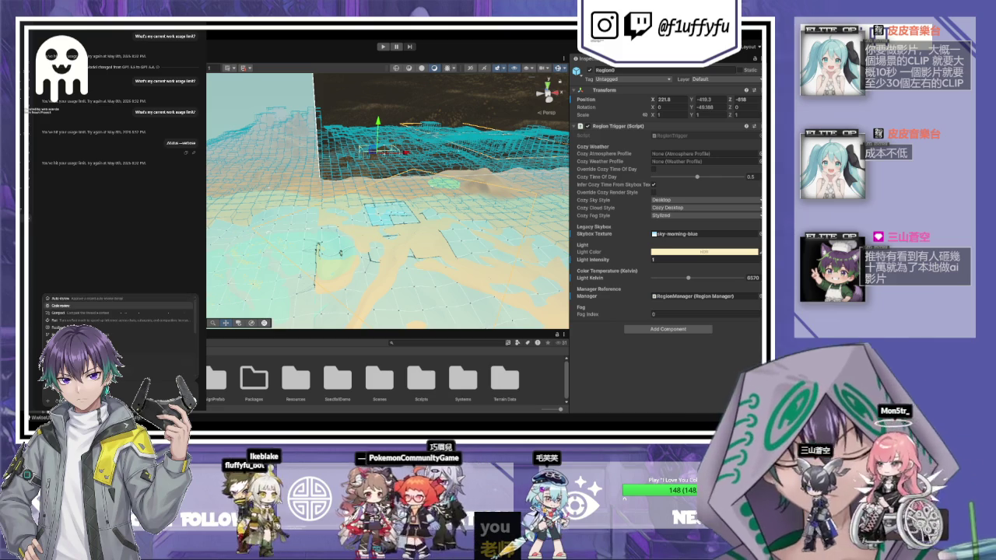
key(Return)
key(Down)
key(Down)
key(Down)
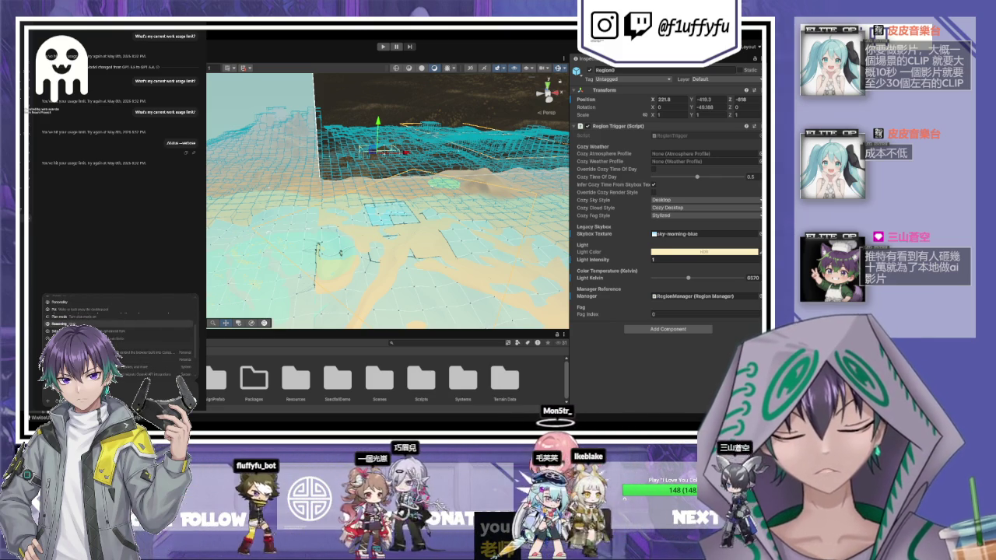
key(Down)
key(Down)
key(Down)
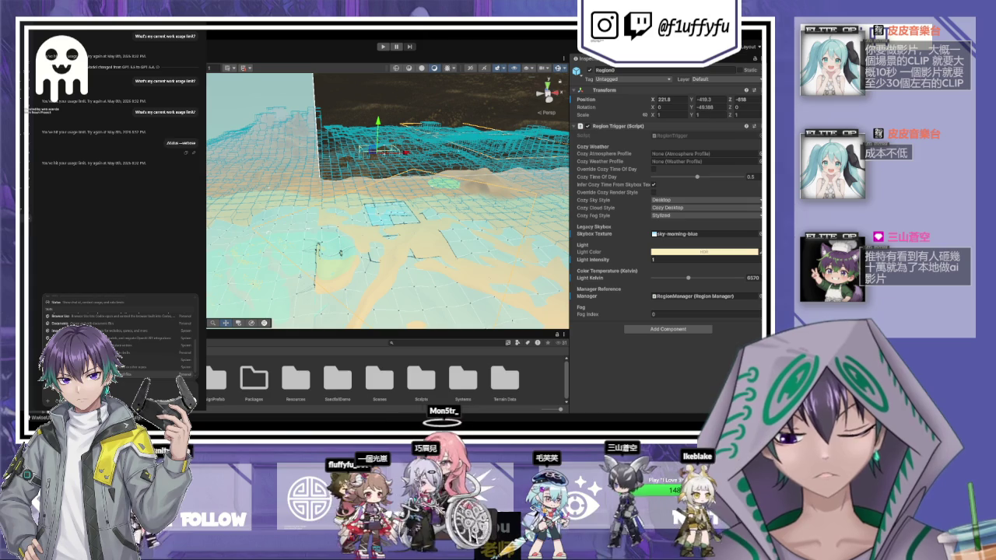
key(Return)
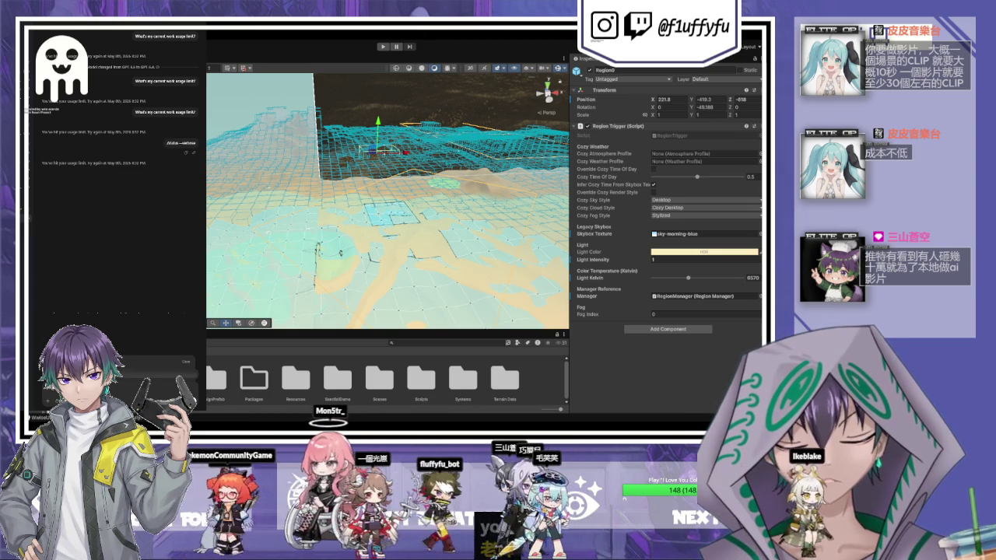
Reopen the slash-command menu, pick the smaller options panel, and dismiss it.
text(/)
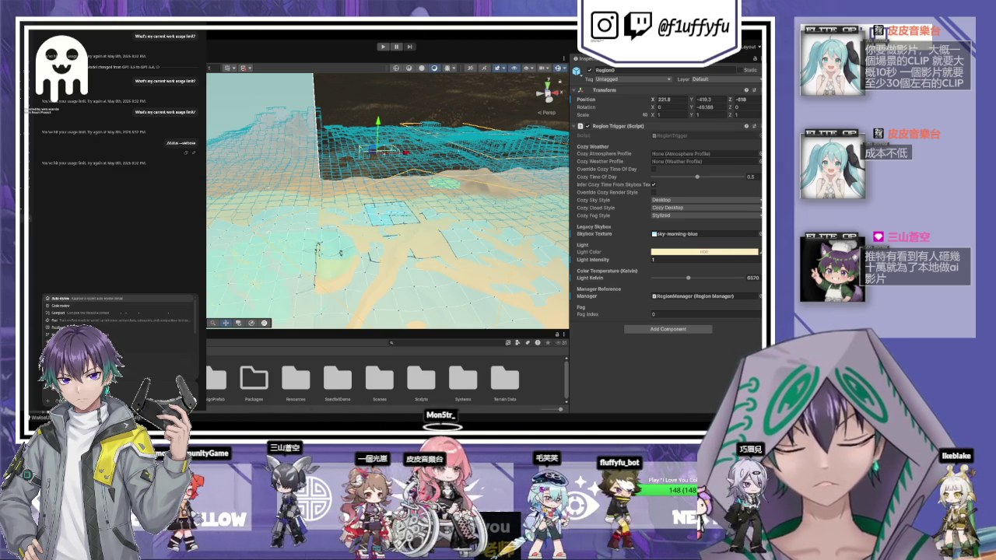
key(Return)
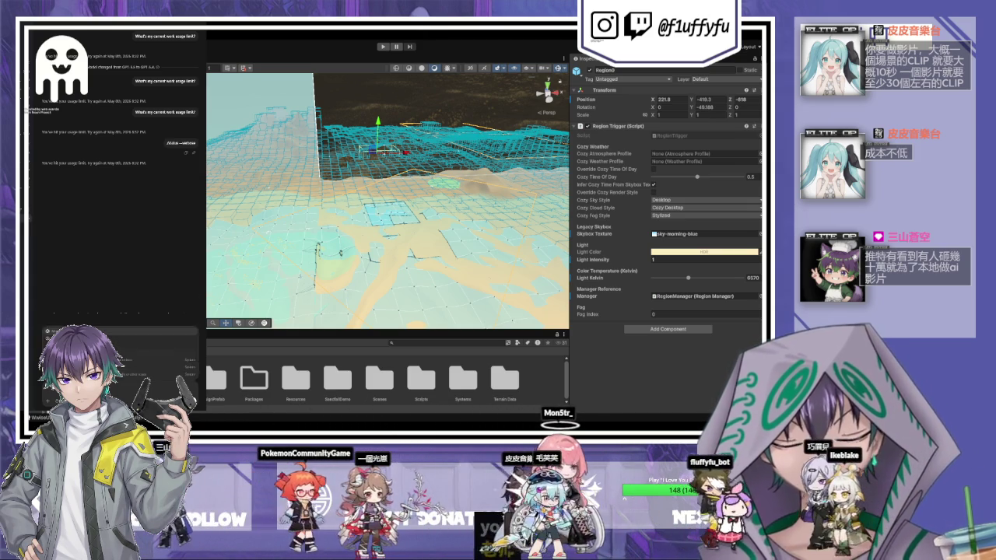
key(Escape)
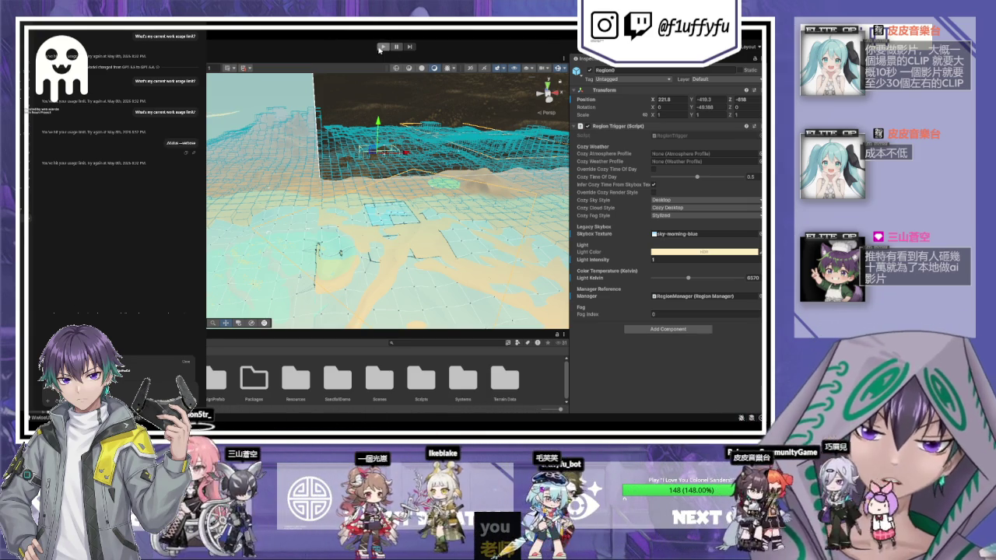
Test the scene briefly in Play mode, then select all three region trigger objects together.
key(ctrl+p)
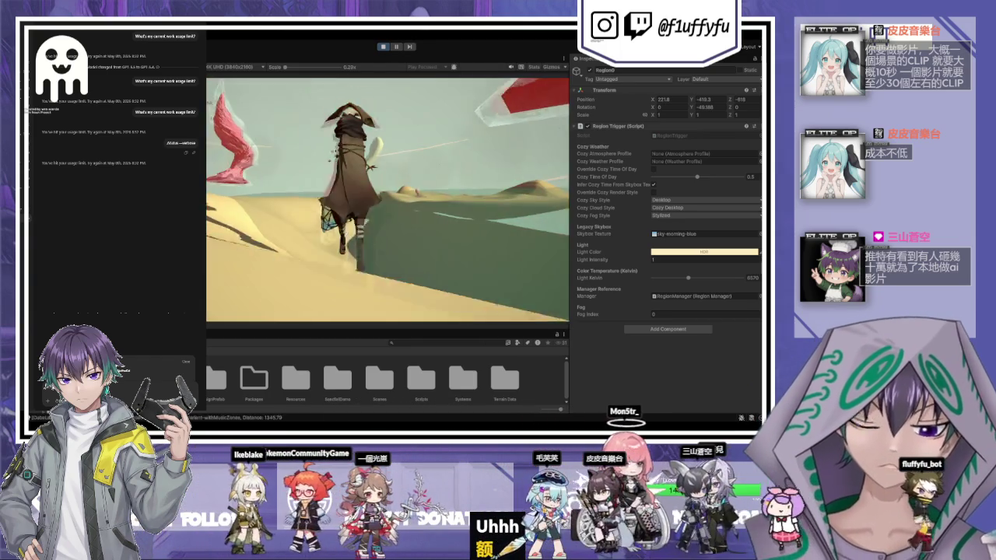
key(Escape)
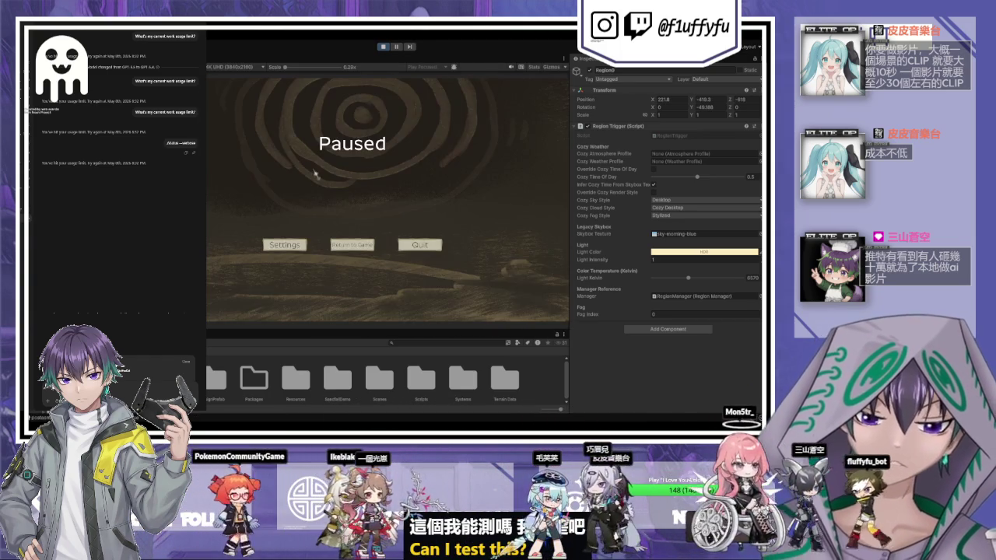
key(ctrl+1)
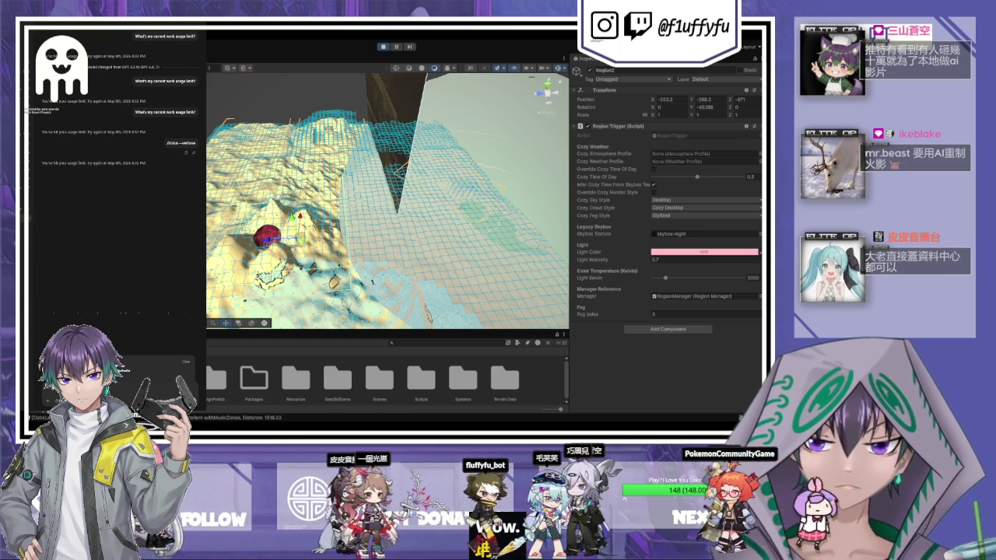
key(shift+Down)
key(shift+Down)
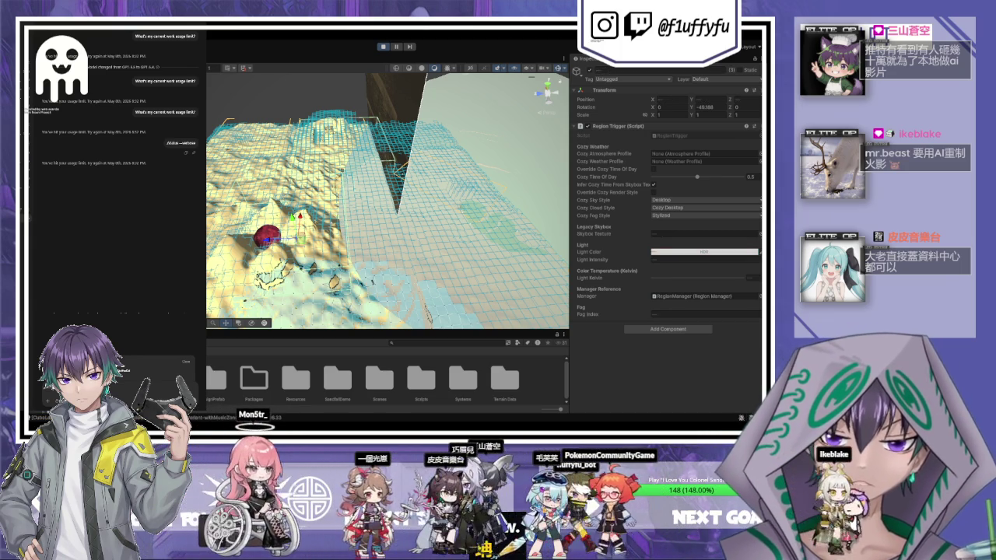
drag(434, 224, 452, 223)
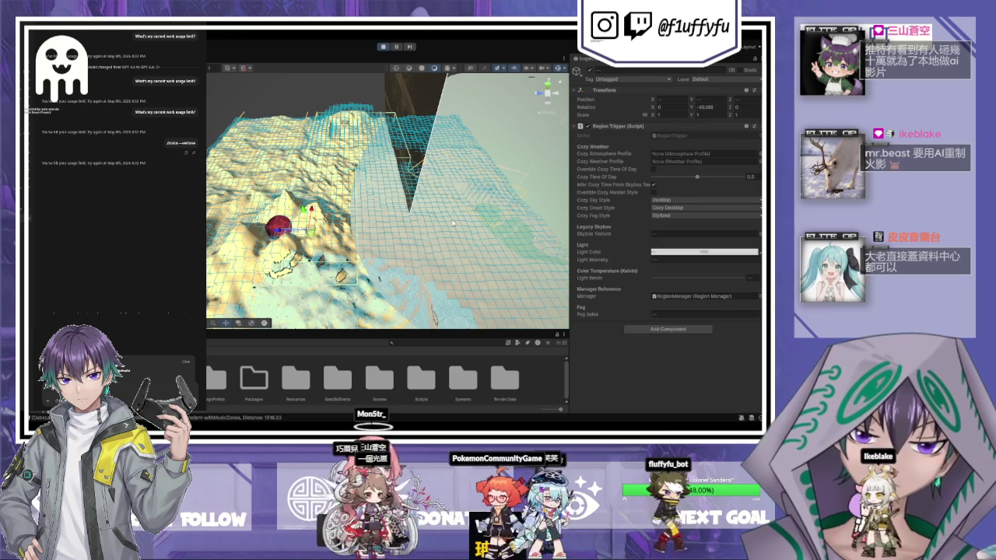
Inspect Fall Damage Effect, then view Skydome's Mesh Renderer with the Stylized Sky Desktop skybox material.
click(453, 223)
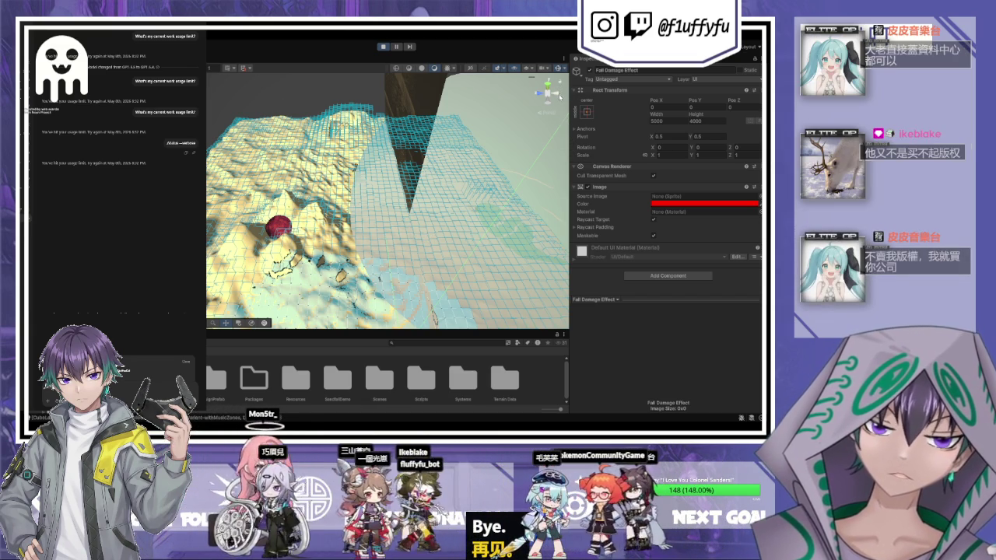
click(551, 136)
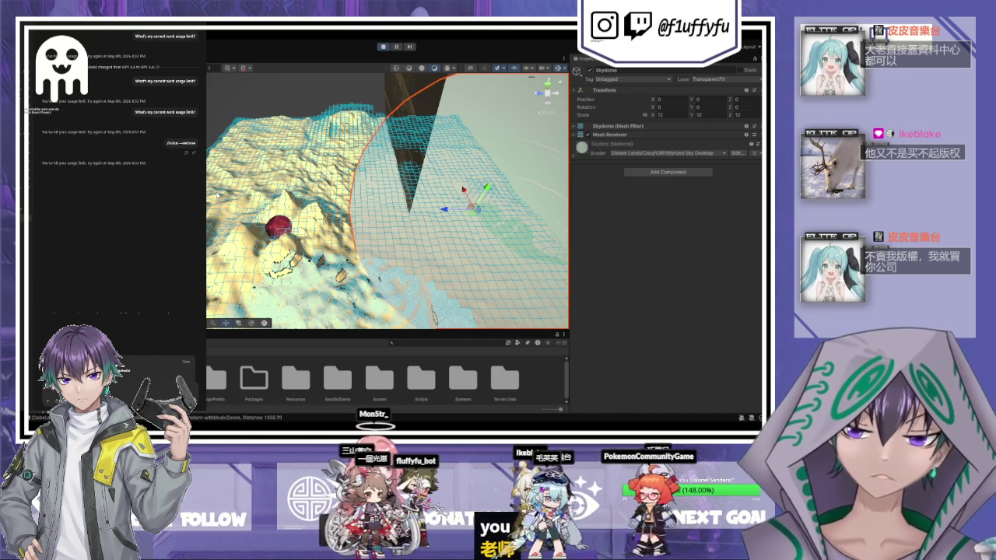
Inspect the 600×600 Terrain's settings and hide the cyan grid overlay in the Scene view.
click(214, 240)
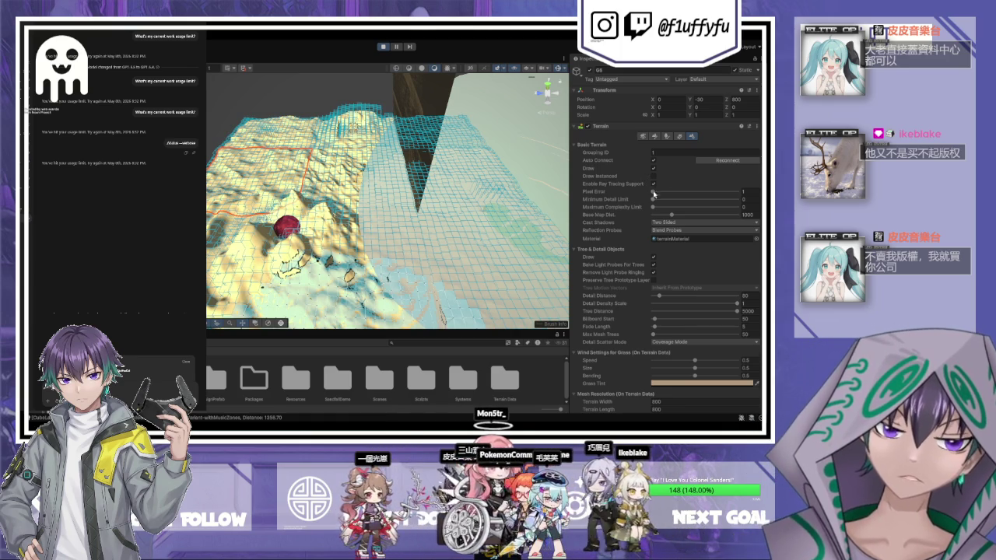
scroll(654, 195, down, 10)
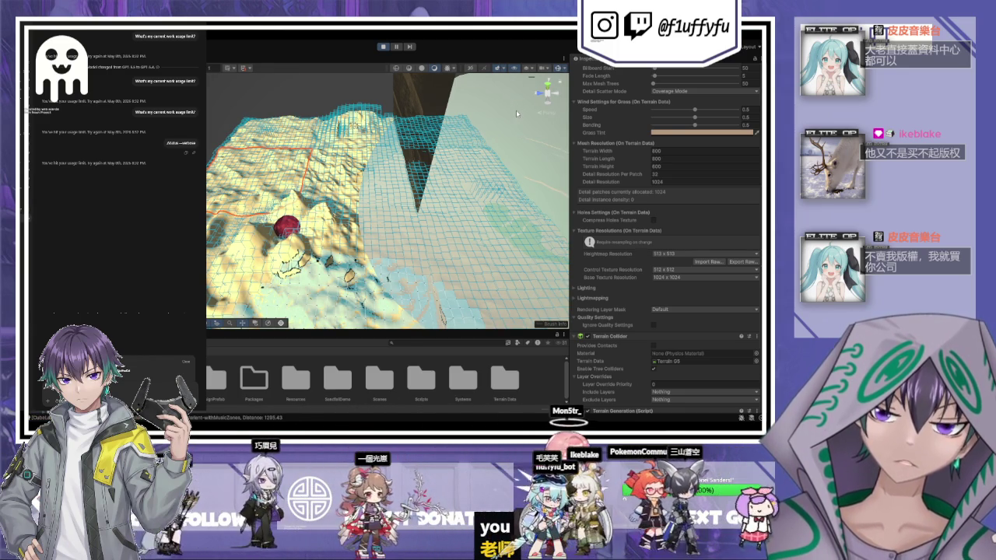
click(471, 69)
click(471, 70)
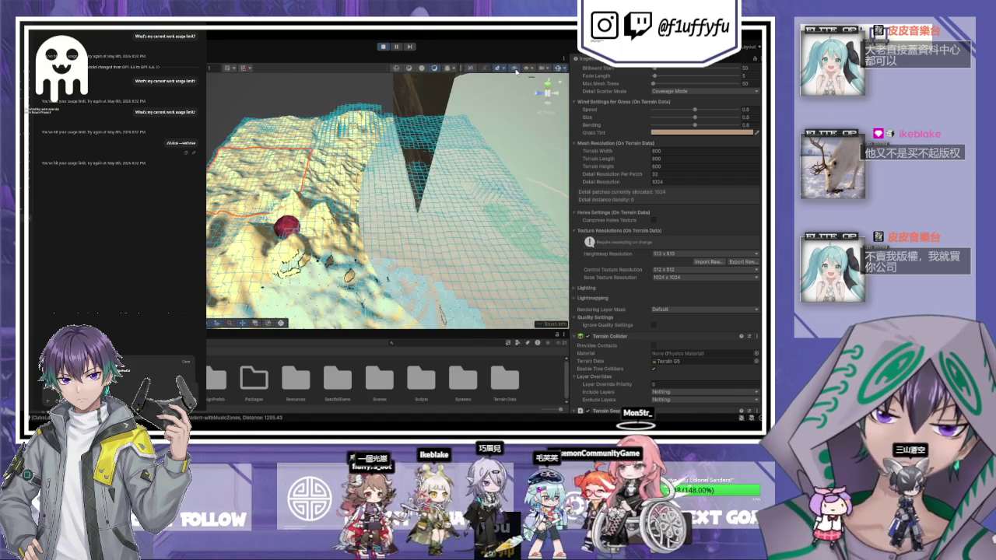
click(557, 71)
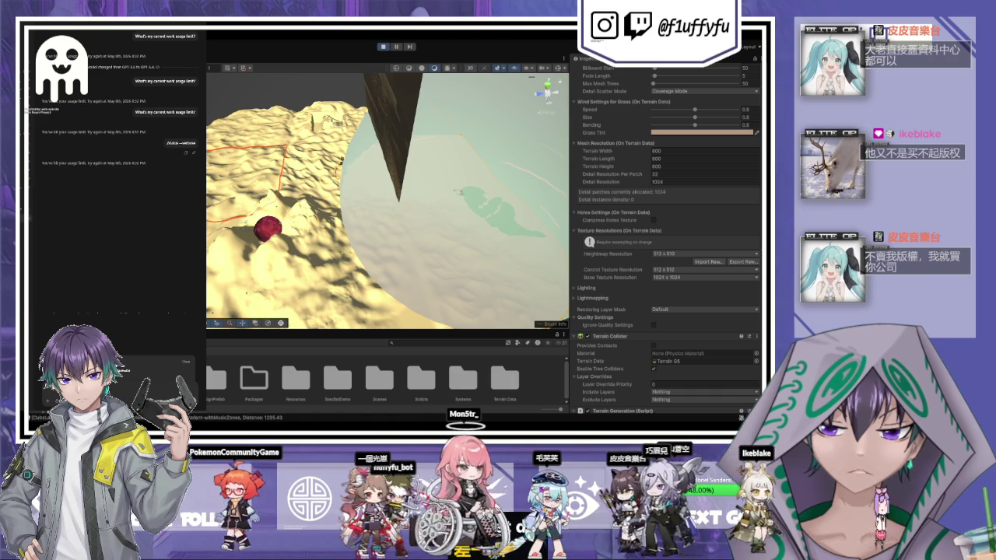
Select the red region sphere, enable the wireframe overlay, view the regions from above, then select PlayerNew.
click(261, 227)
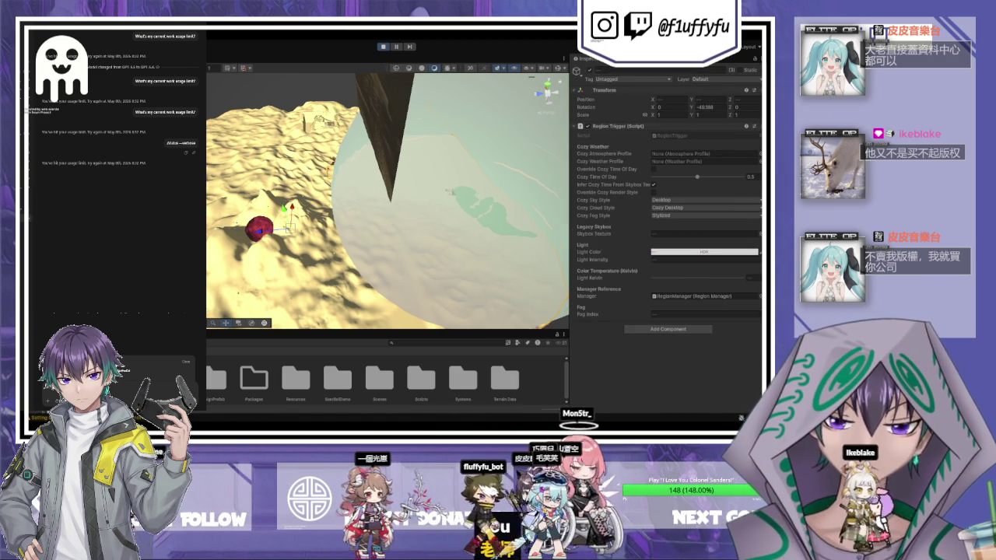
click(559, 69)
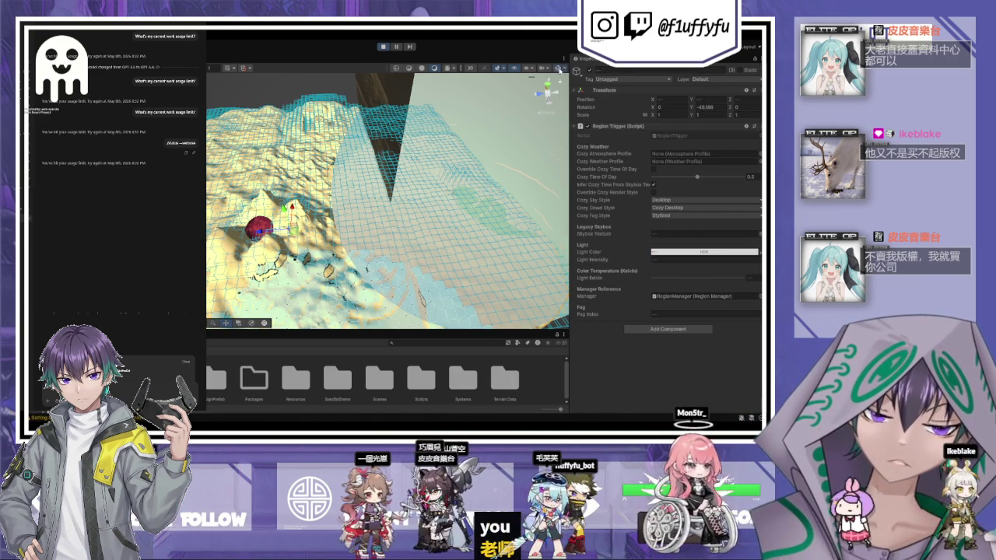
click(559, 68)
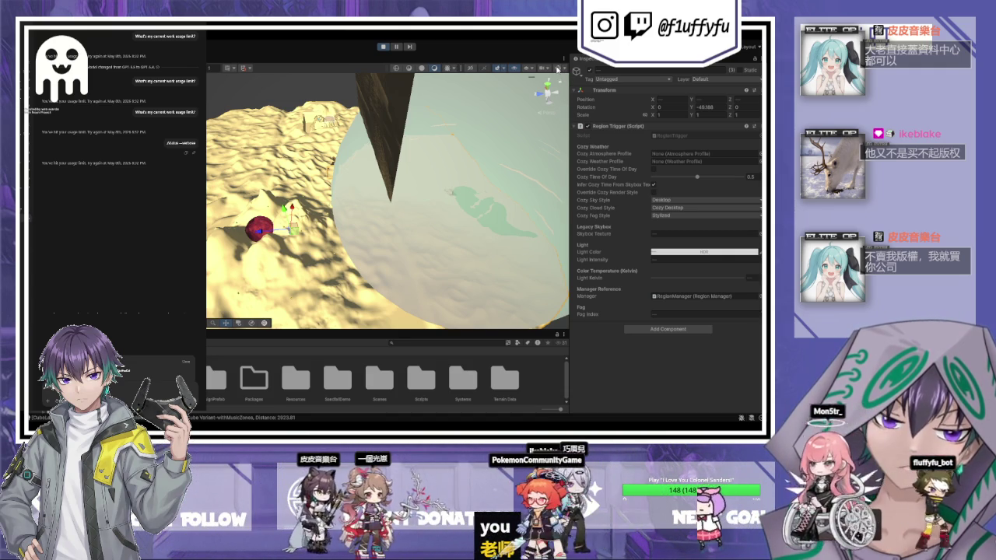
click(557, 70)
mouse_move(362, 168)
mouse_down()
mouse_move(381, 160)
mouse_move(358, 171)
mouse_up()
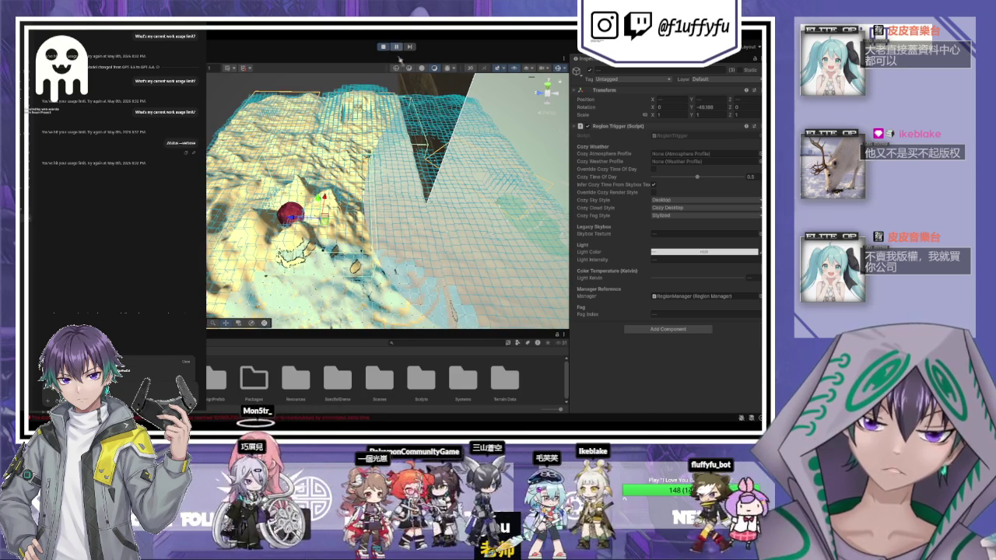
mouse_move(381, 148)
mouse_down()
mouse_move(362, 153)
mouse_move(528, 165)
mouse_up()
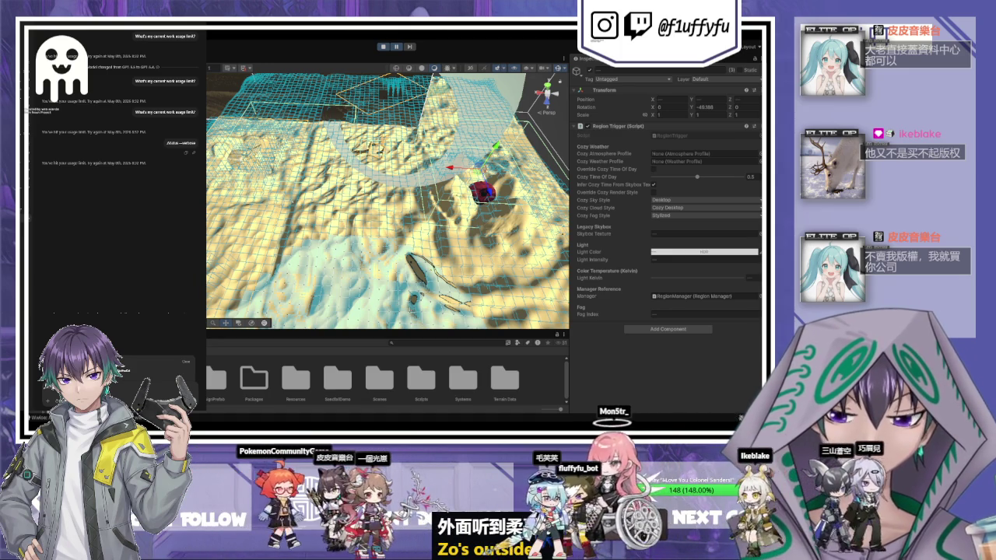
click(433, 75)
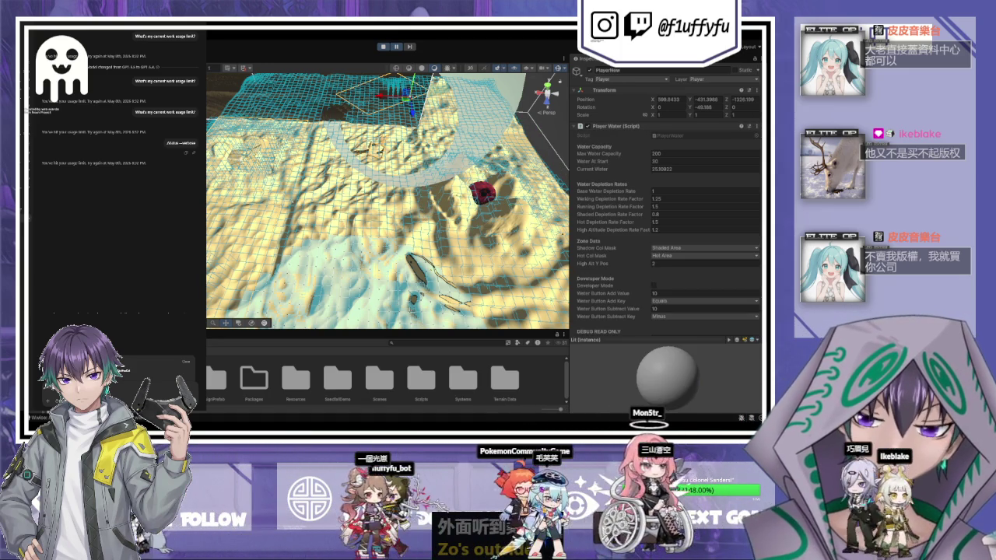
Enter Play mode and return to the game from the pause menu, checking Game and Scene views.
click(391, 48)
click(293, 68)
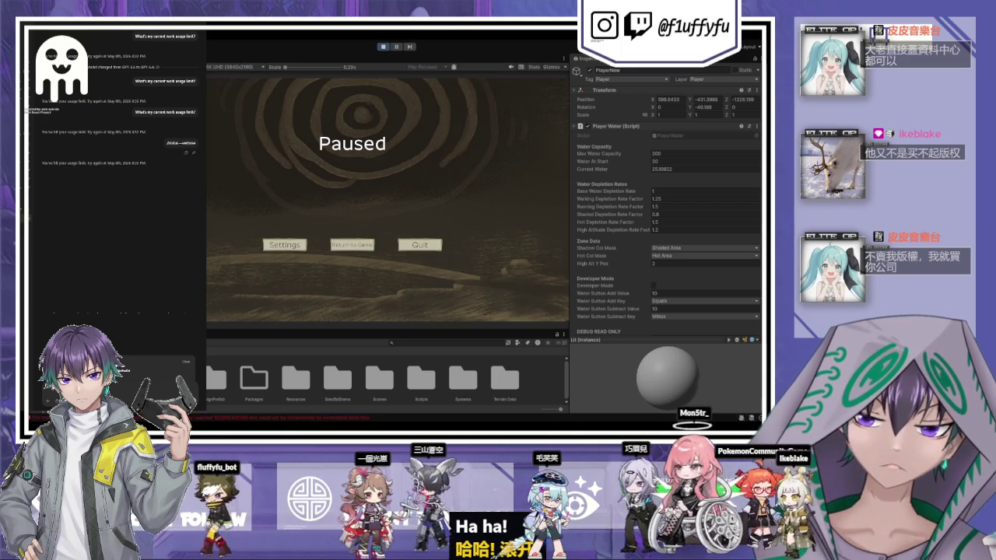
key(ctrl+1)
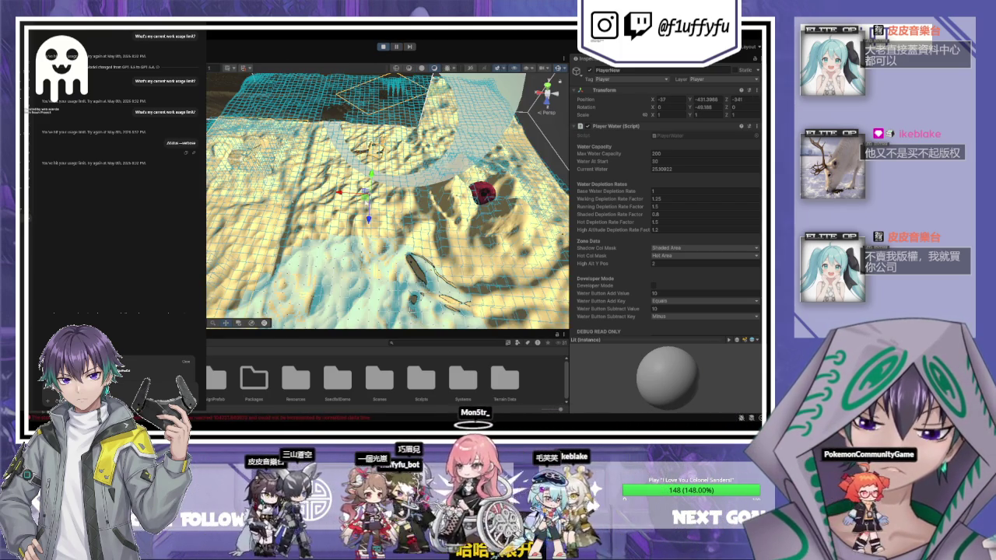
key(ctrl+2)
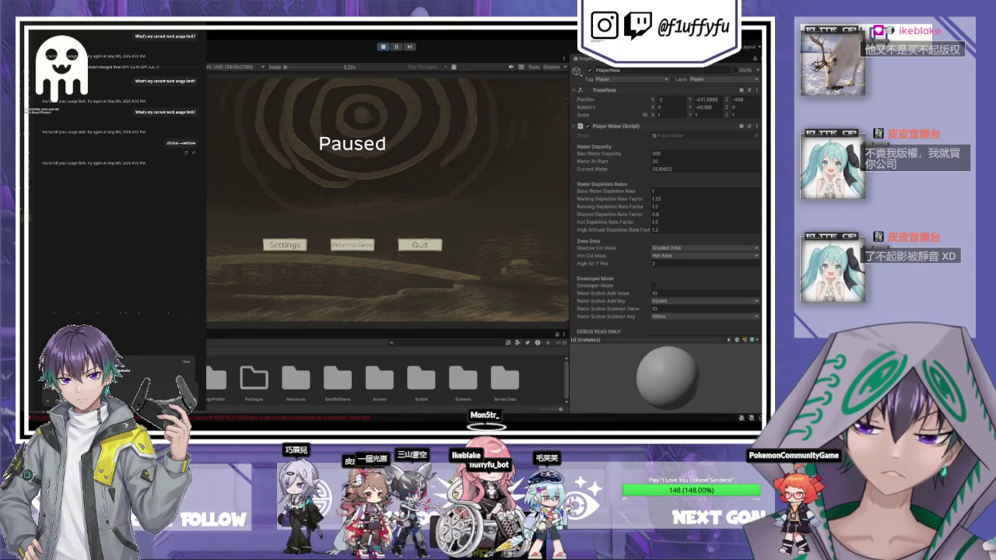
click(350, 245)
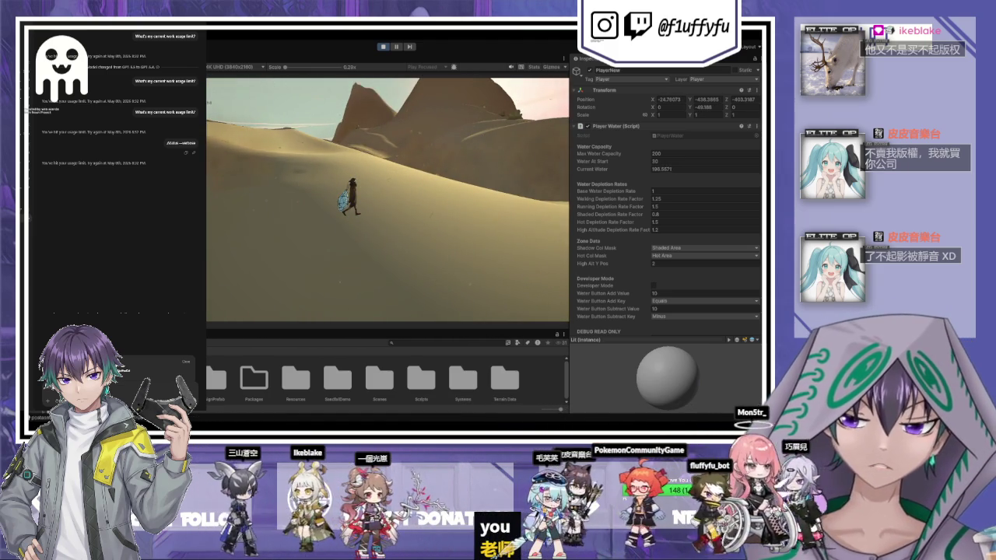
key(ctrl+1)
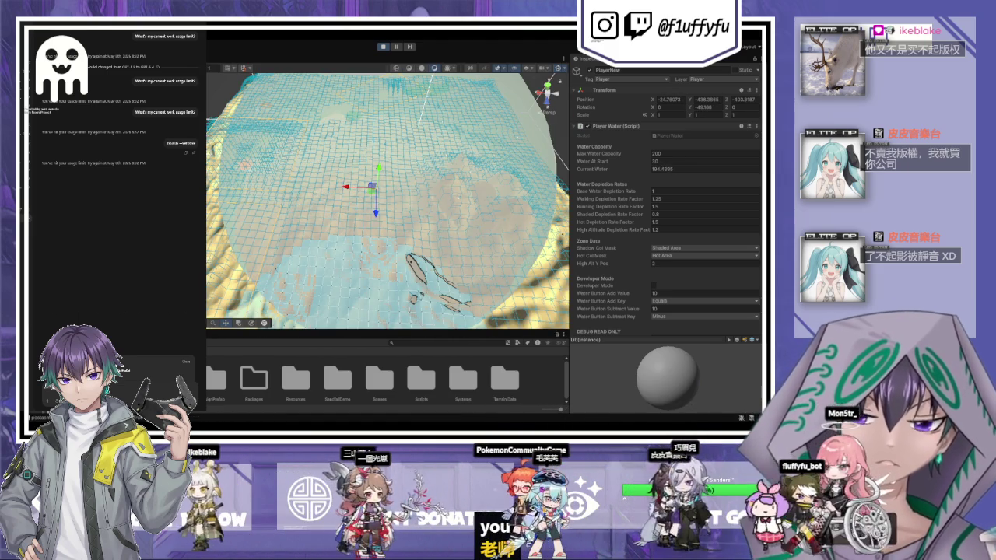
During play, inspect Region0, all three region triggers, CamNew and PlayerNew, then view the Game.
click(438, 199)
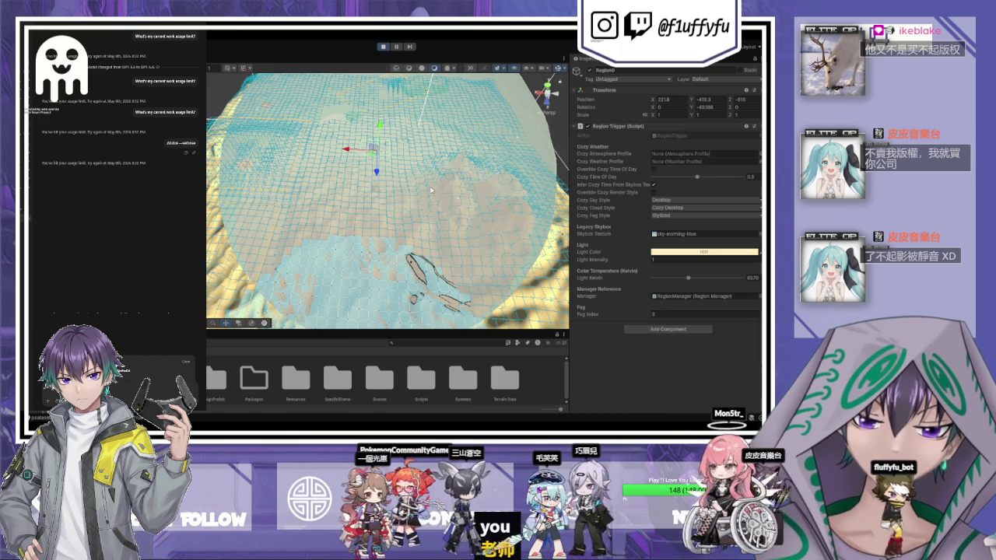
drag(431, 189, 411, 188)
drag(322, 192, 313, 197)
click(487, 180)
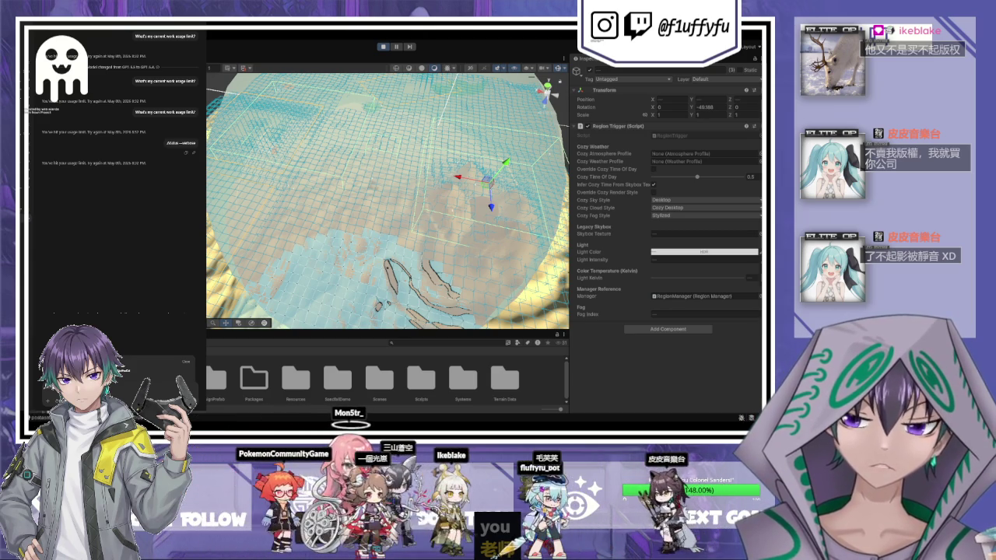
click(372, 184)
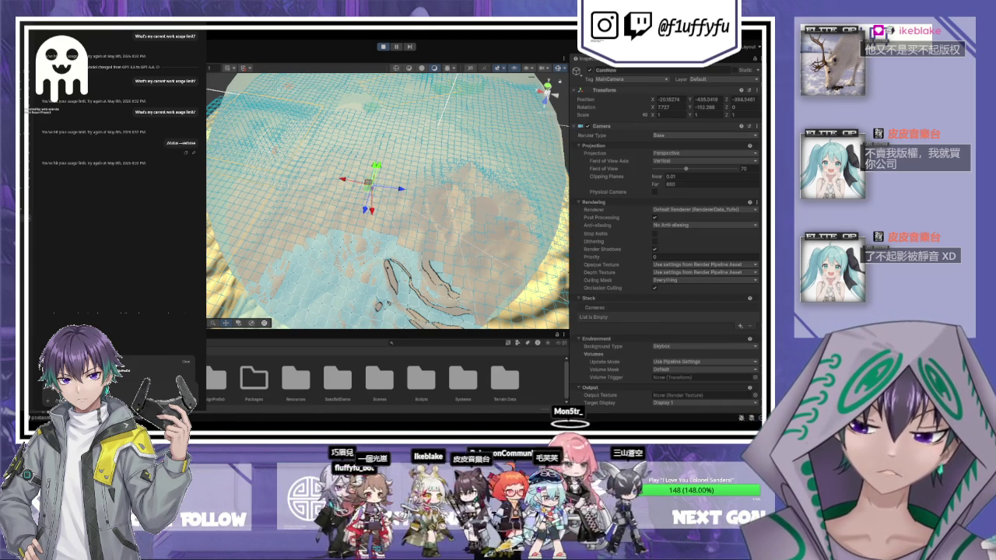
click(377, 182)
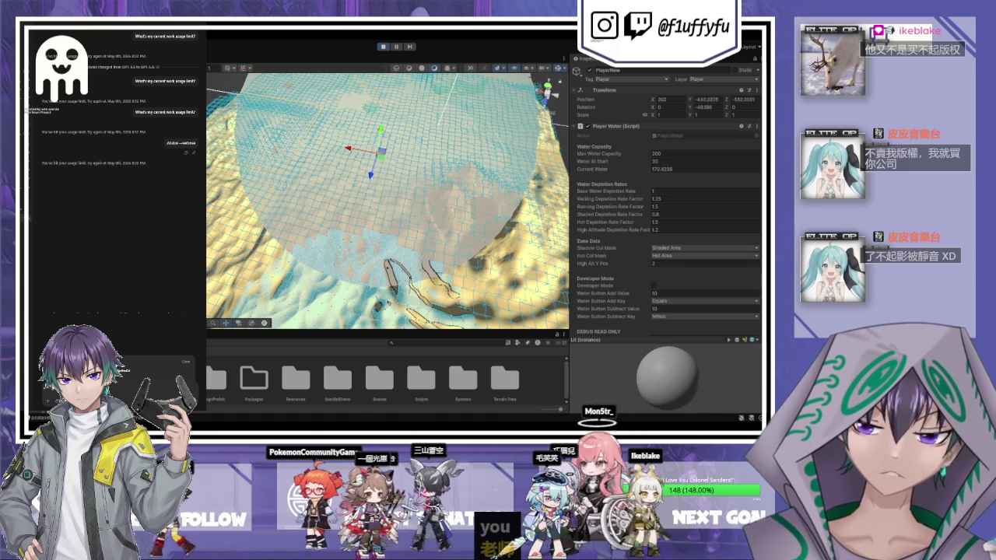
key(ctrl+2)
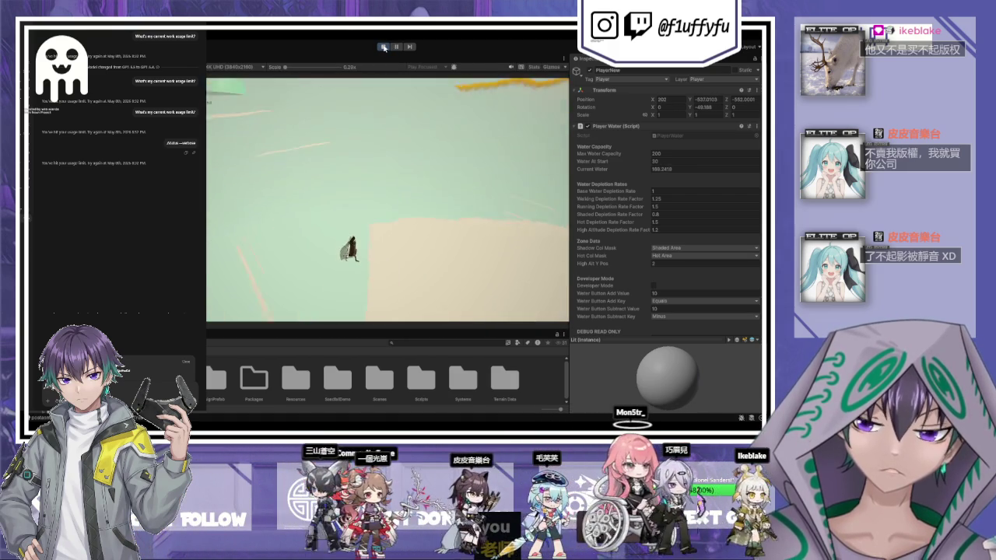
Watch play across Game and Scene views, choose Accept Fate after the fall death, and select Region1.
key(ctrl+1)
key(ctrl+2)
key(ctrl+1)
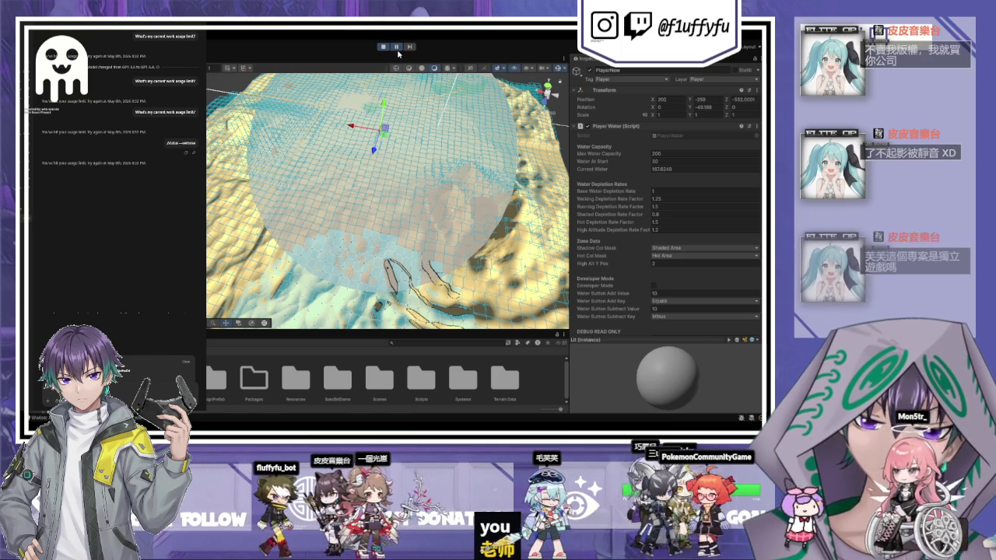
key(ctrl+2)
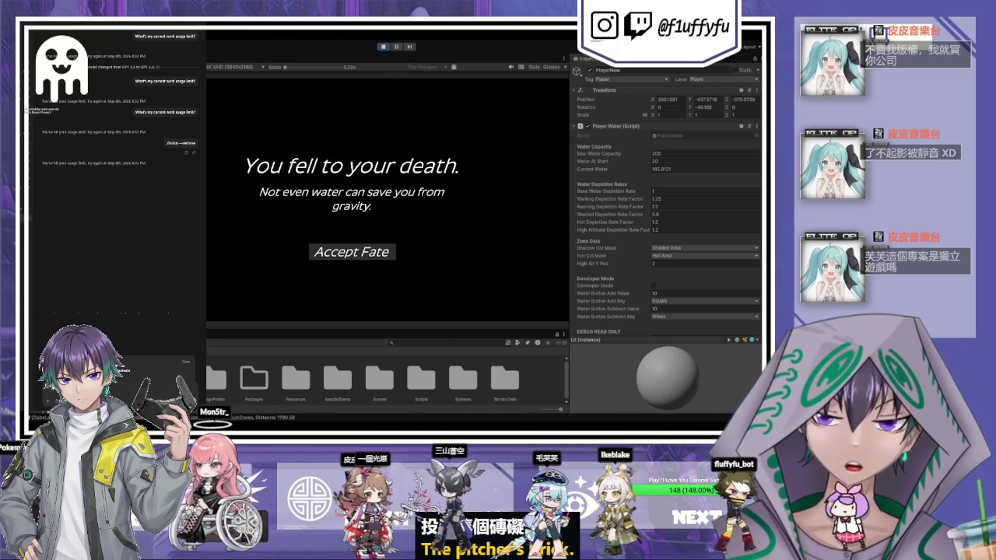
key(ctrl+1)
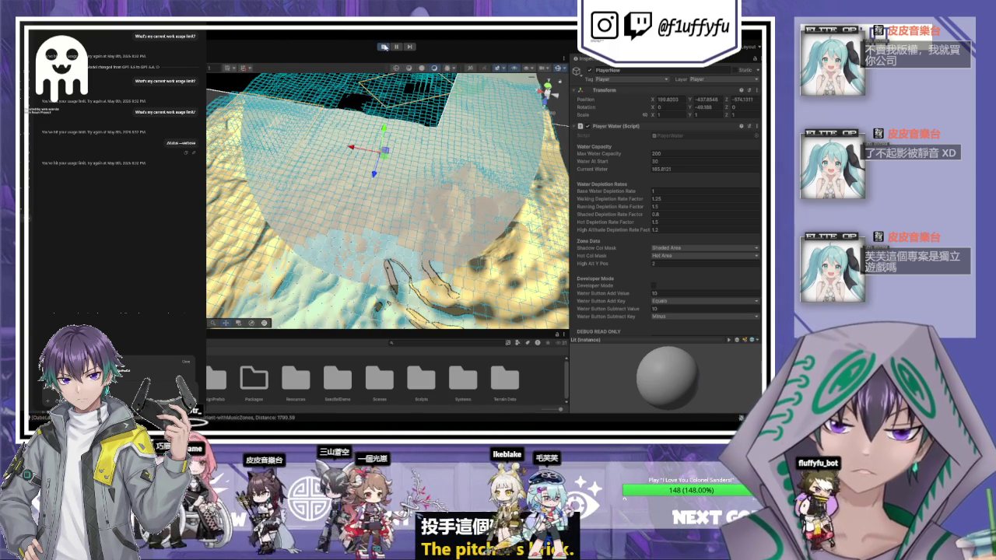
key(ctrl+2)
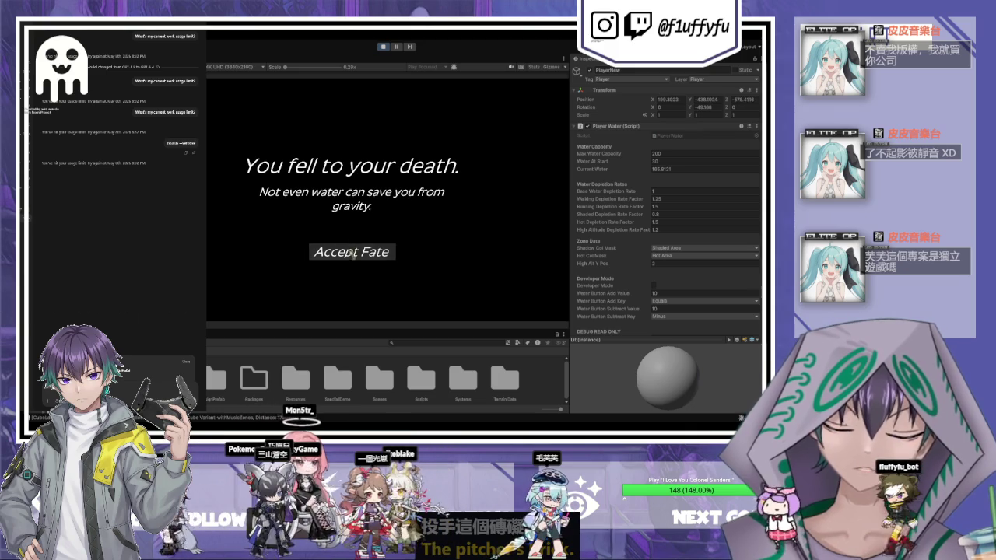
click(355, 252)
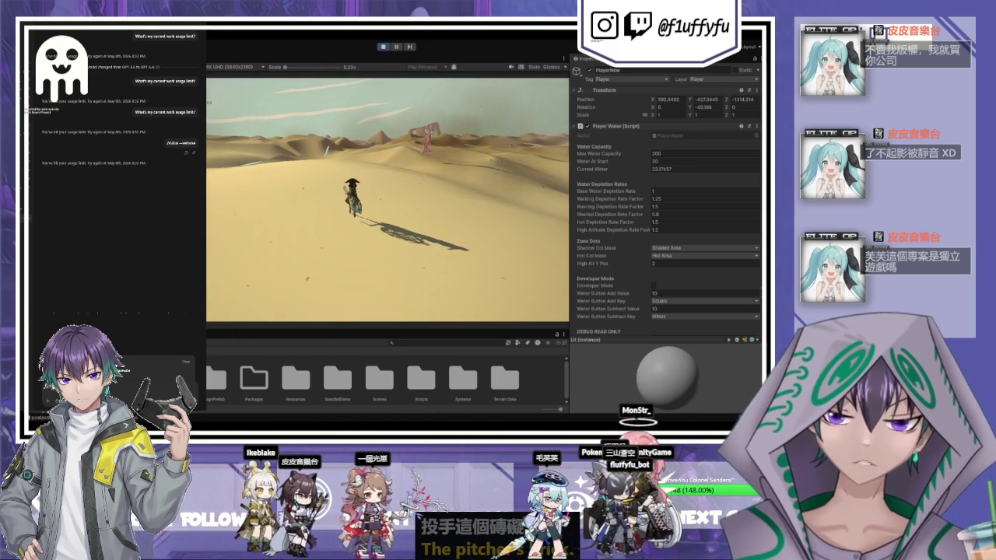
key(ctrl+1)
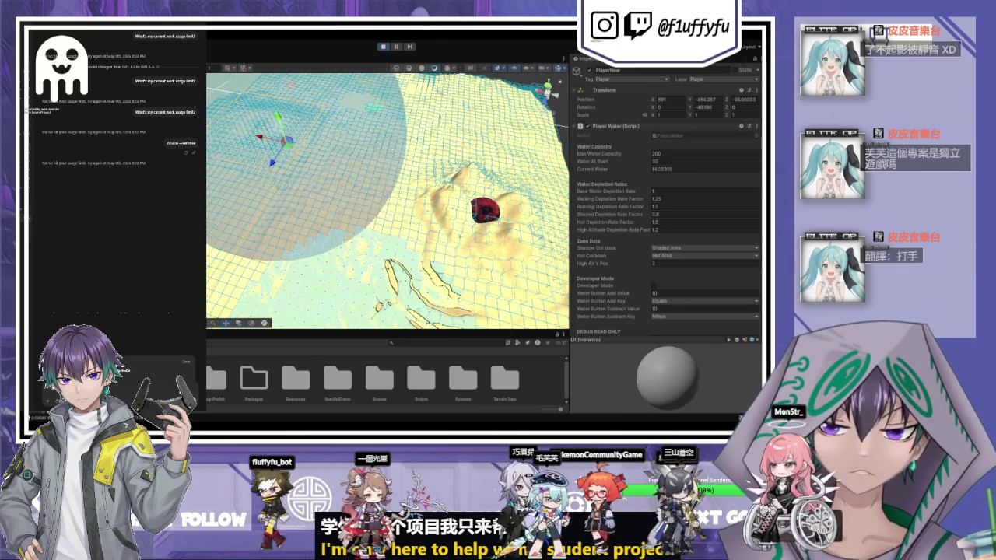
click(311, 120)
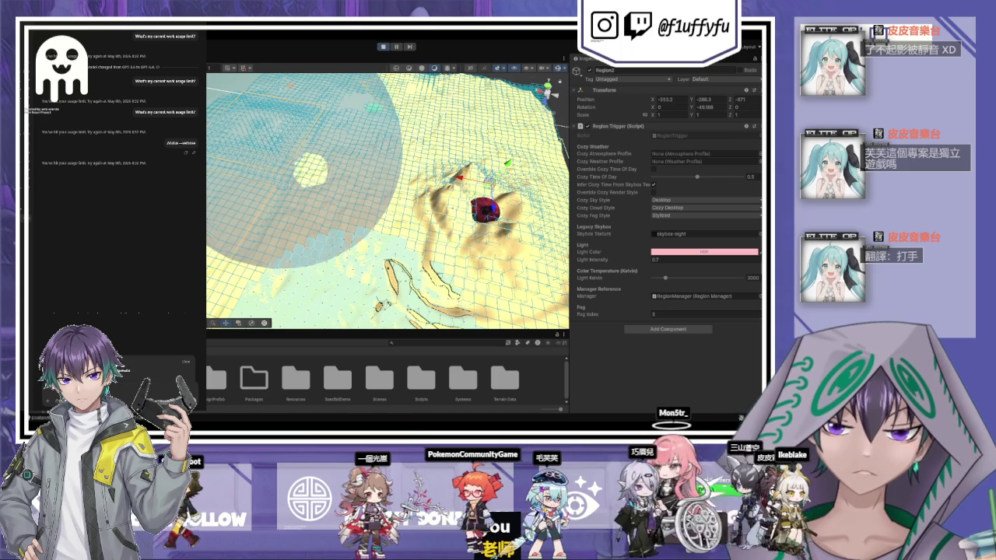
Inspect Region0's trigger, then PlayerNew's Player Water script with max capacity 200 and 30 at start.
click(381, 144)
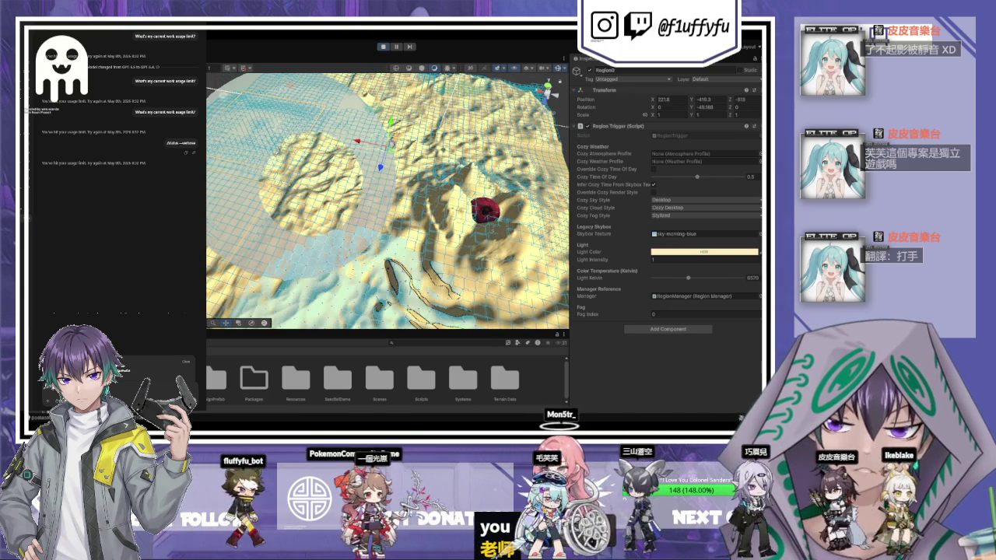
click(296, 198)
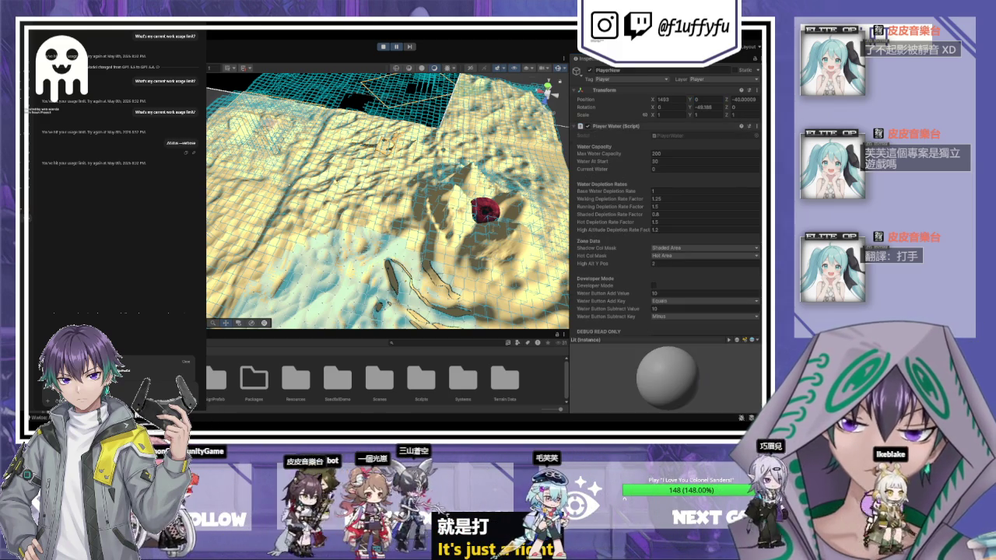
Resume Play mode, accept fate after the thirst and fall deaths, and collapse Player Water.
drag(369, 121, 350, 105)
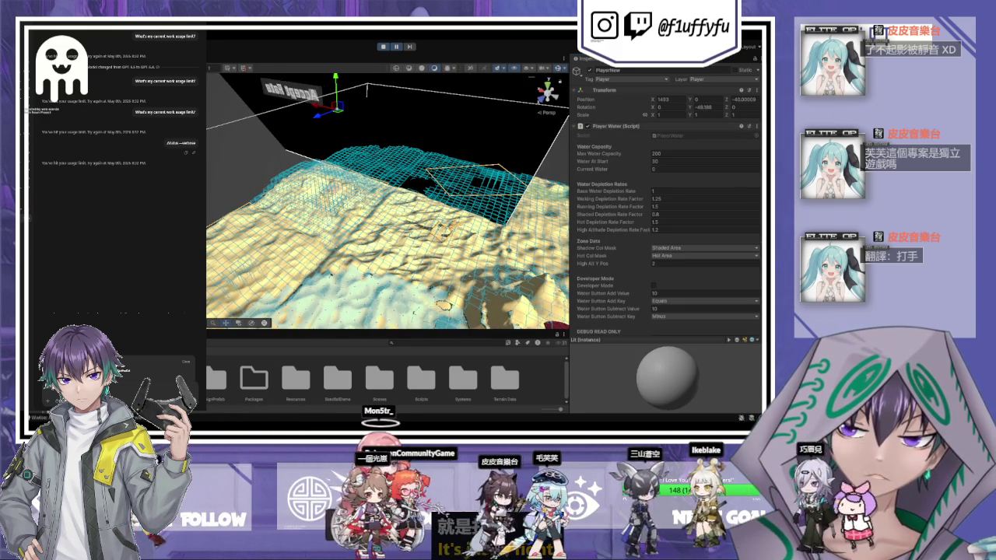
click(398, 47)
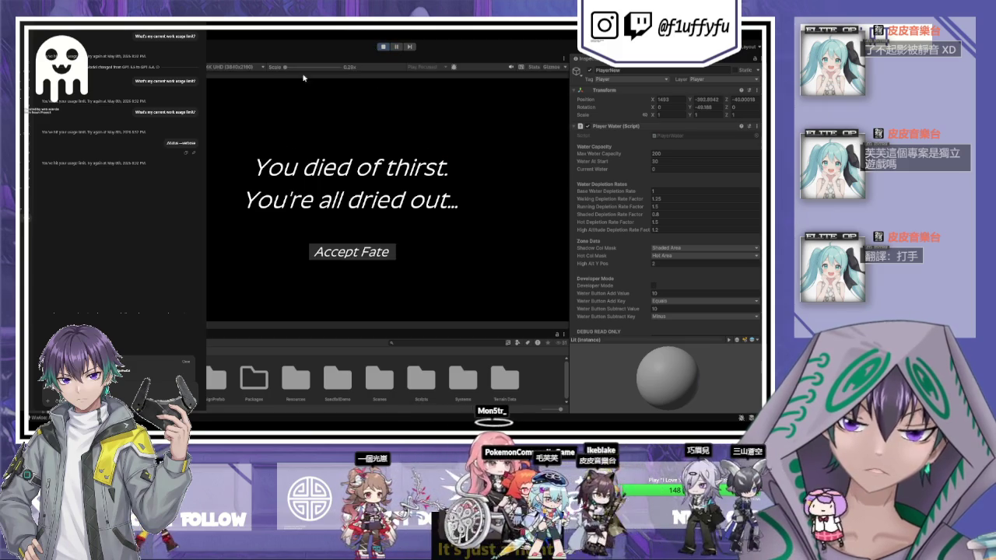
click(354, 253)
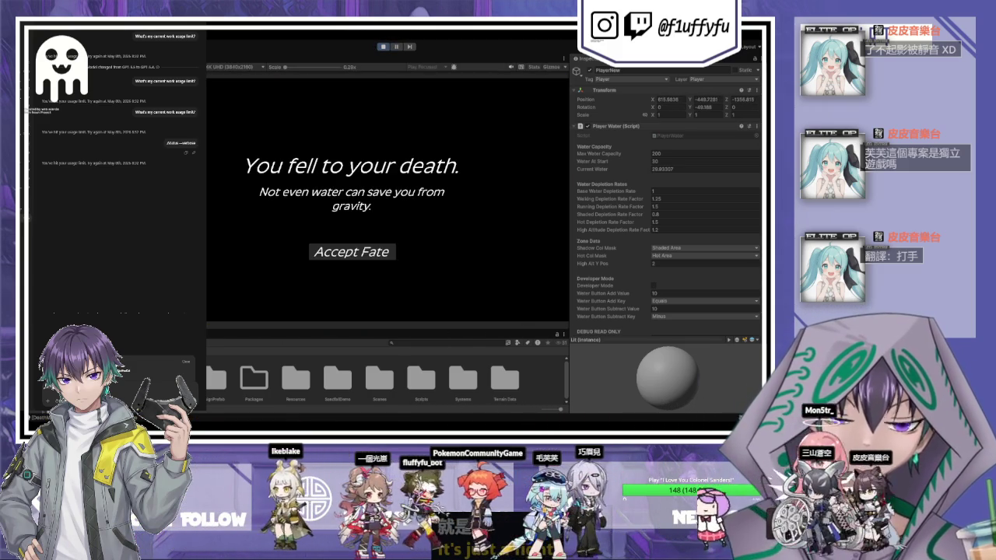
click(351, 252)
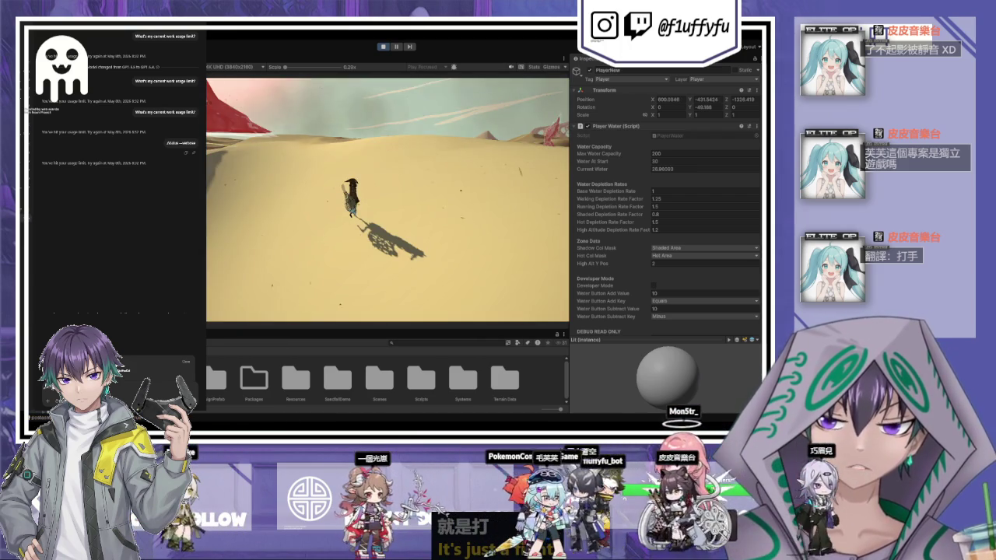
click(578, 126)
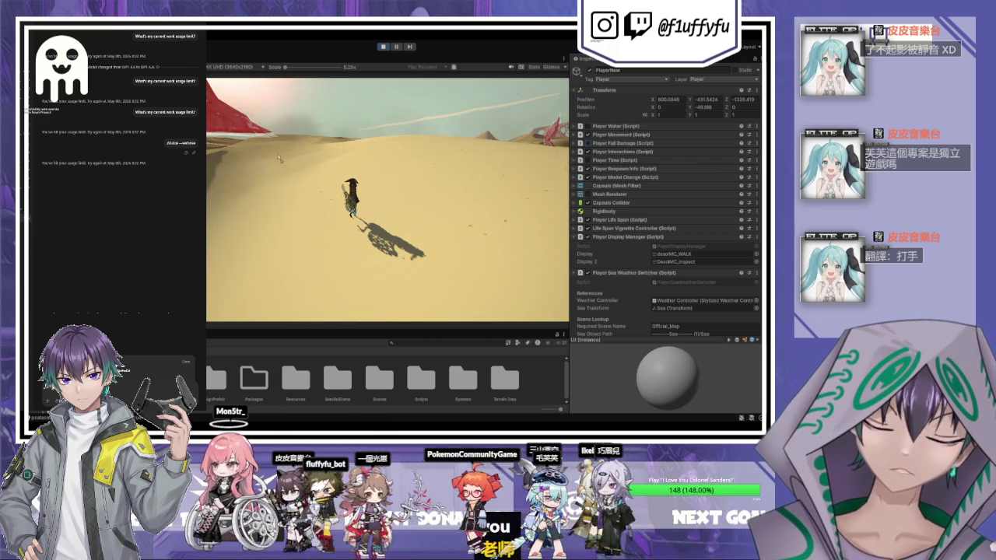
key(ctrl+1)
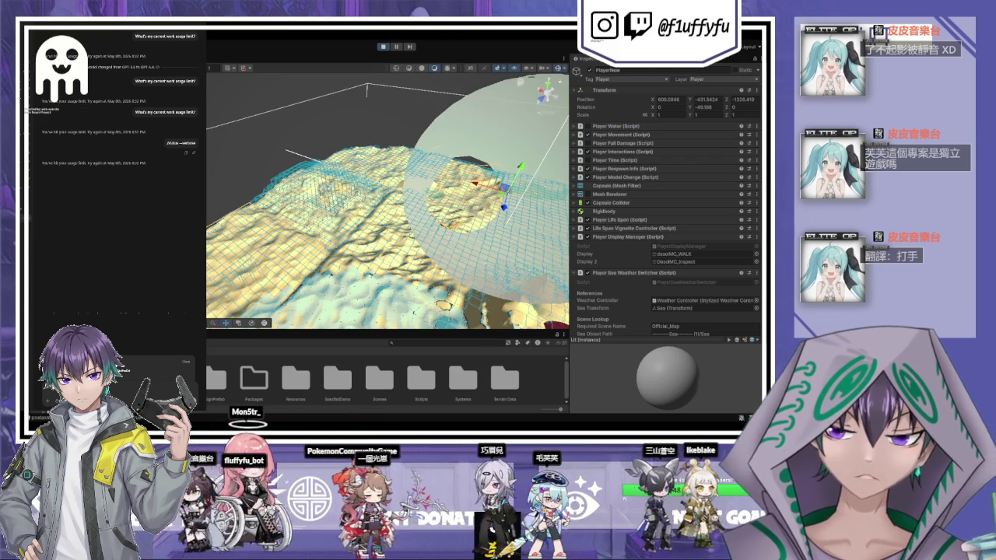
Frame PlayerNew in the Scene view and expand its Rigidbody settings.
key(f)
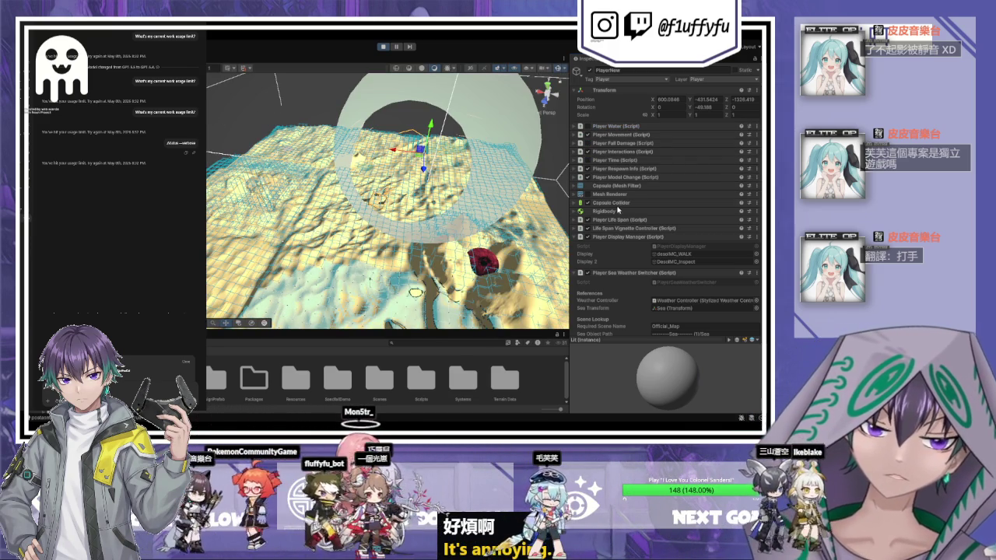
click(574, 212)
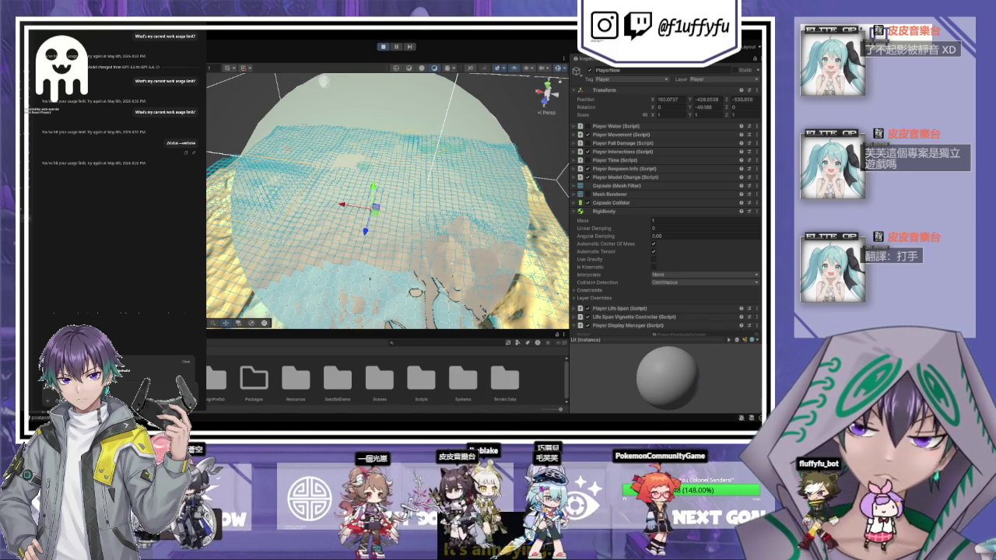
key(f)
scroll(384, 239, down, 10)
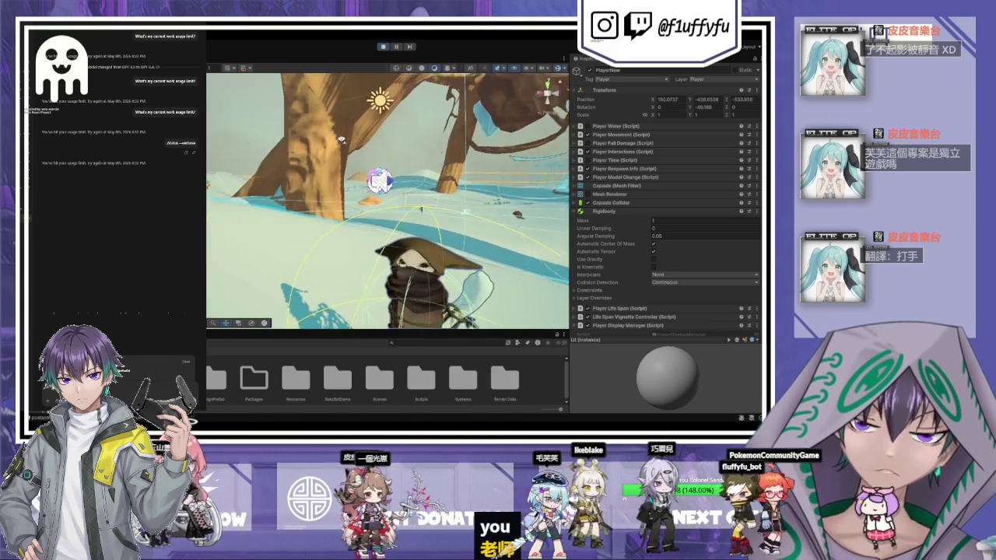
drag(358, 251, 318, 230)
Select the Region0 trigger to show its sky-morning-blue skybox, 6570 K light and fog index 0.
scroll(318, 230, down, 5)
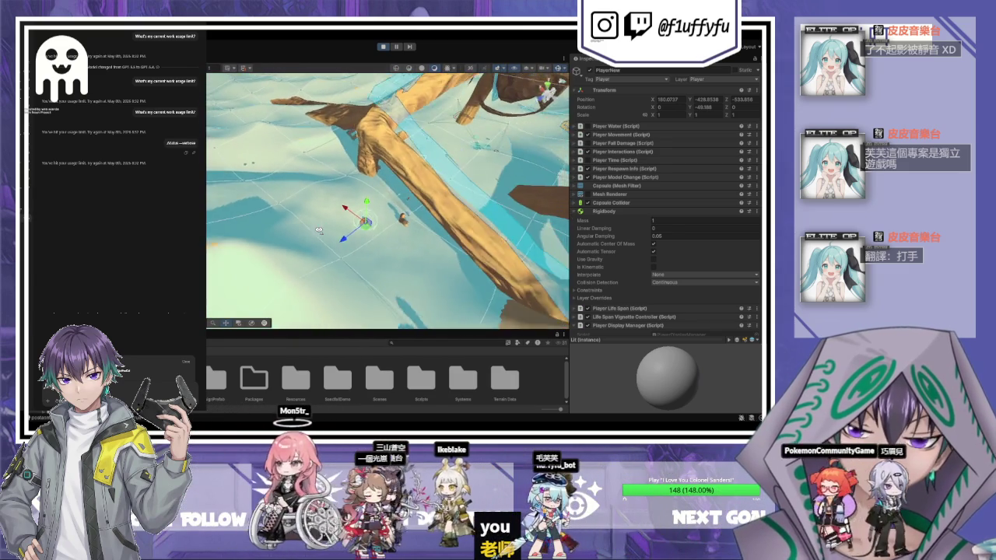
scroll(318, 229, down, 3)
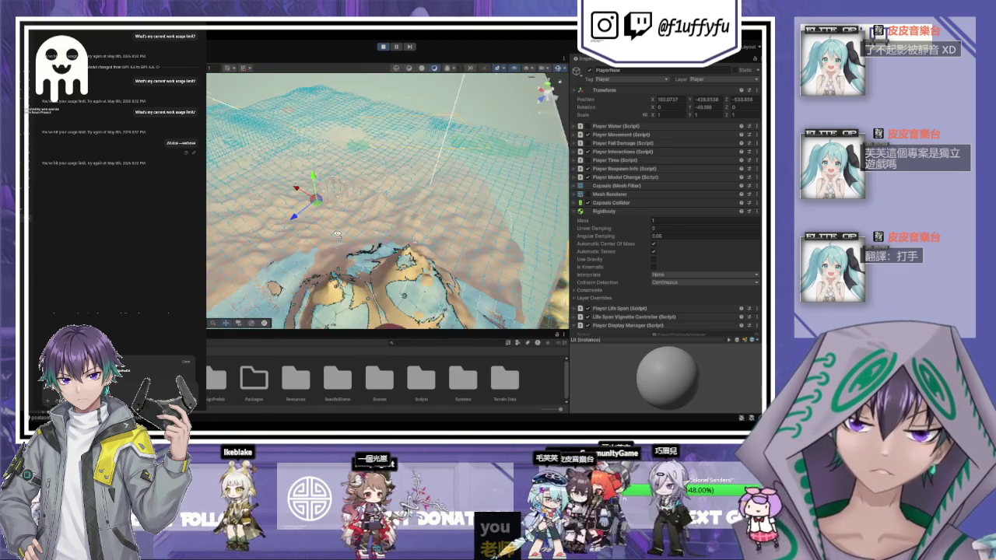
drag(385, 235, 380, 233)
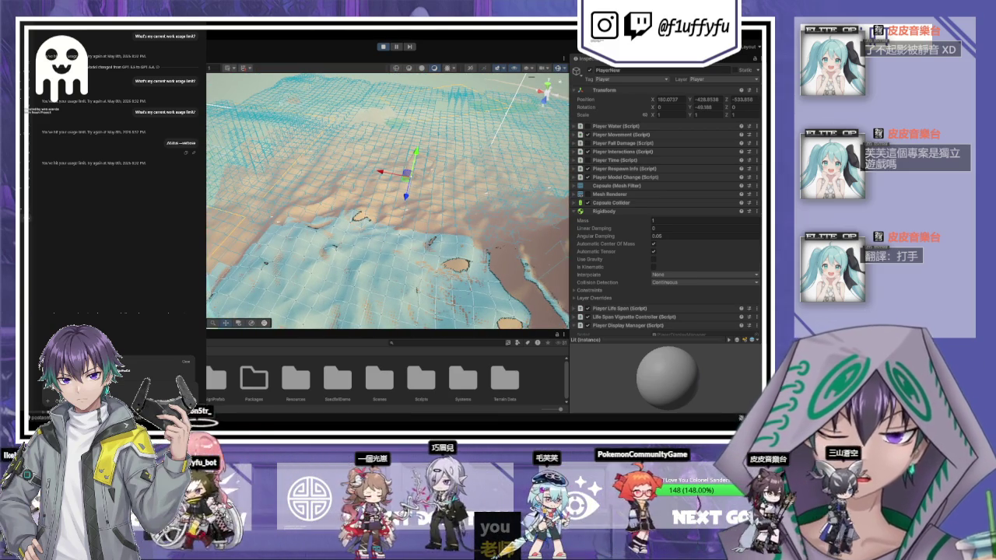
click(418, 161)
drag(388, 198, 392, 189)
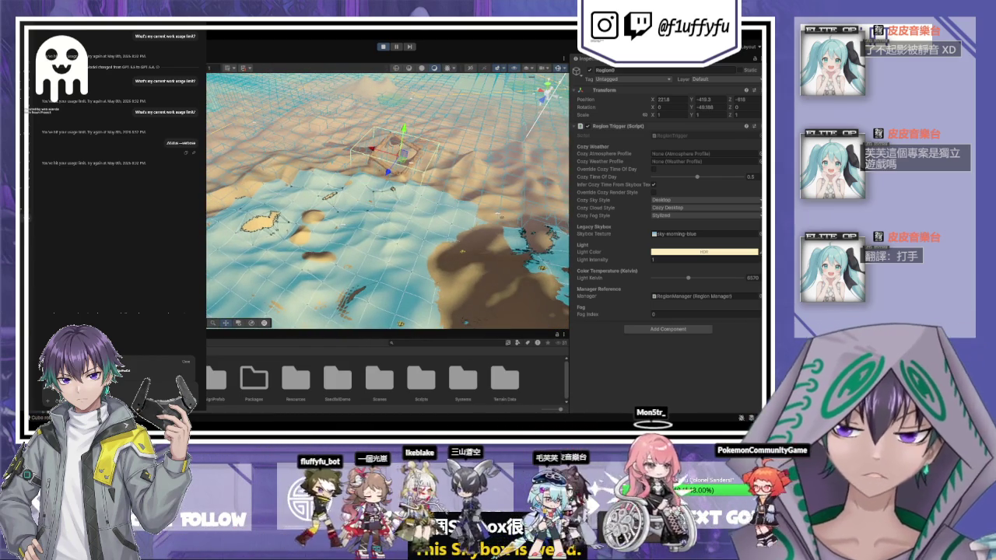
Drag the player toward the Region0 trigger, then select and frame Region0.
click(377, 177)
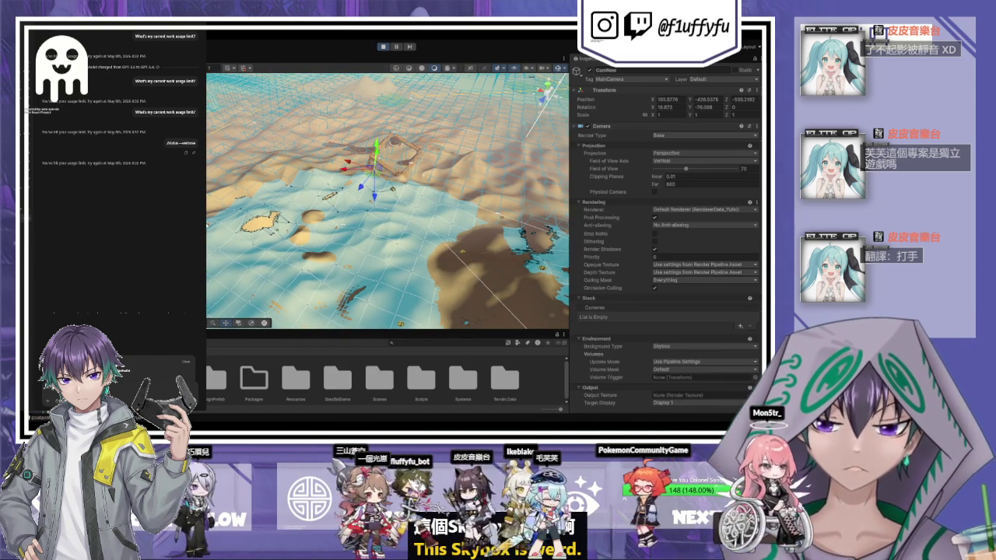
drag(377, 177, 389, 173)
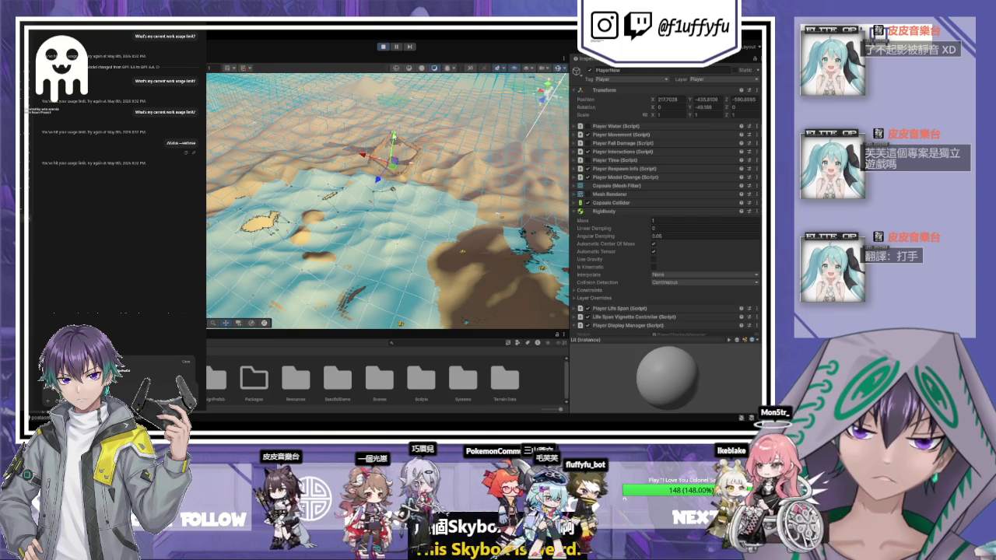
click(513, 120)
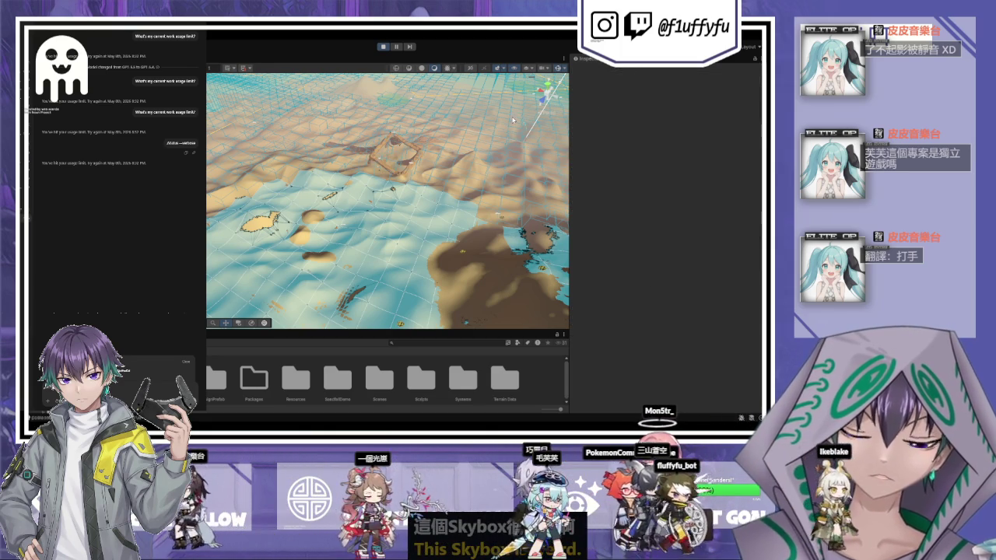
click(395, 143)
key(f)
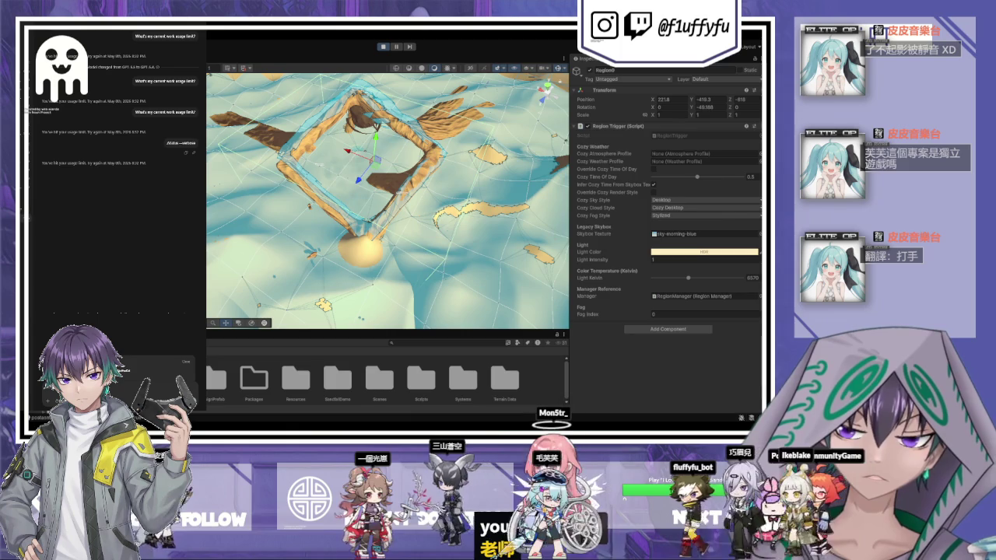
Check the player, Respawn Manager and RegionManager, then reinspect Region0 and pull back to the horizon.
click(347, 173)
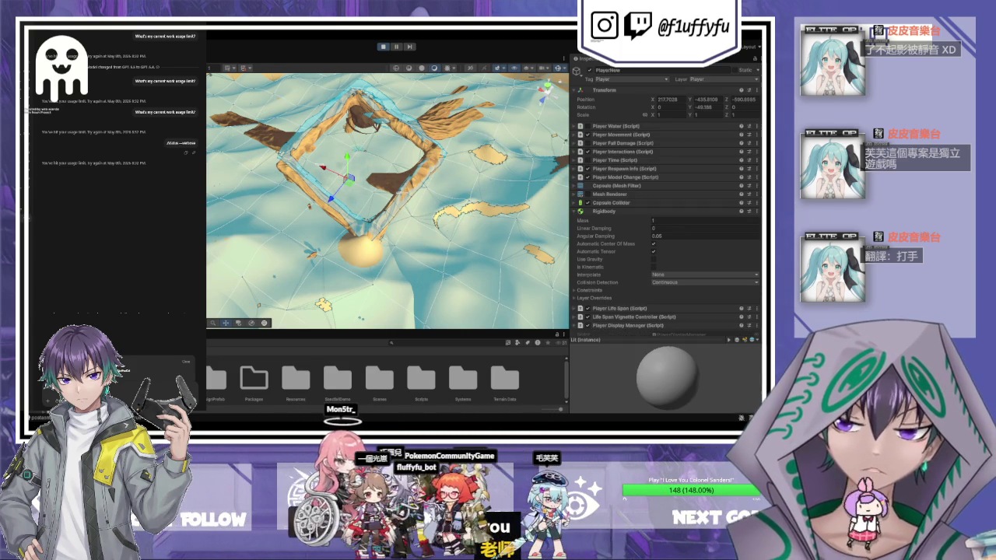
key(Down)
key(Down)
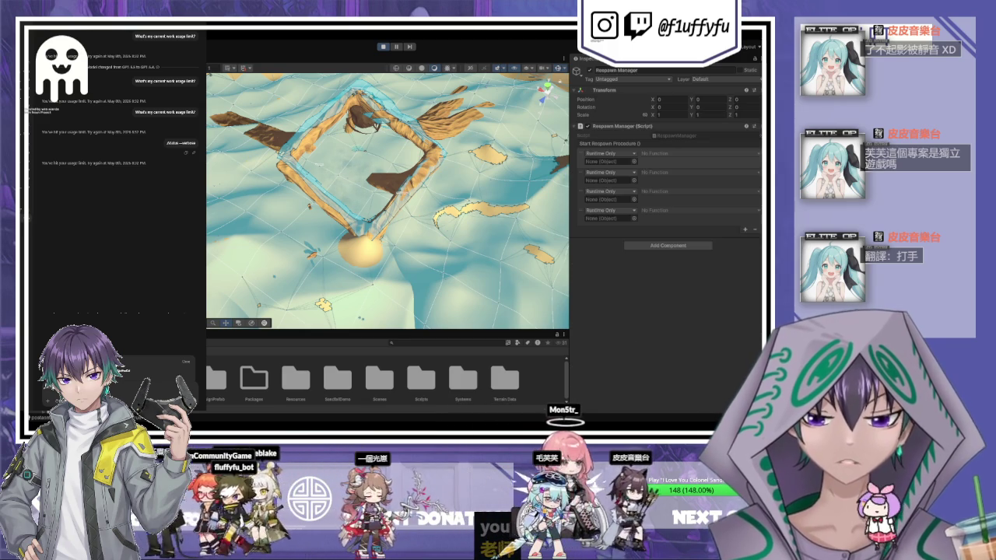
key(Up)
key(Up)
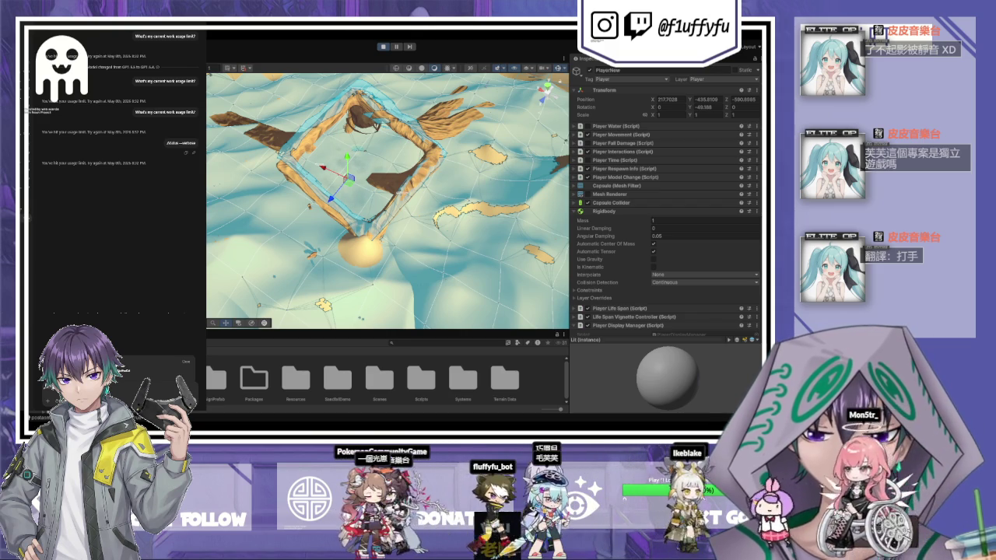
key(Up)
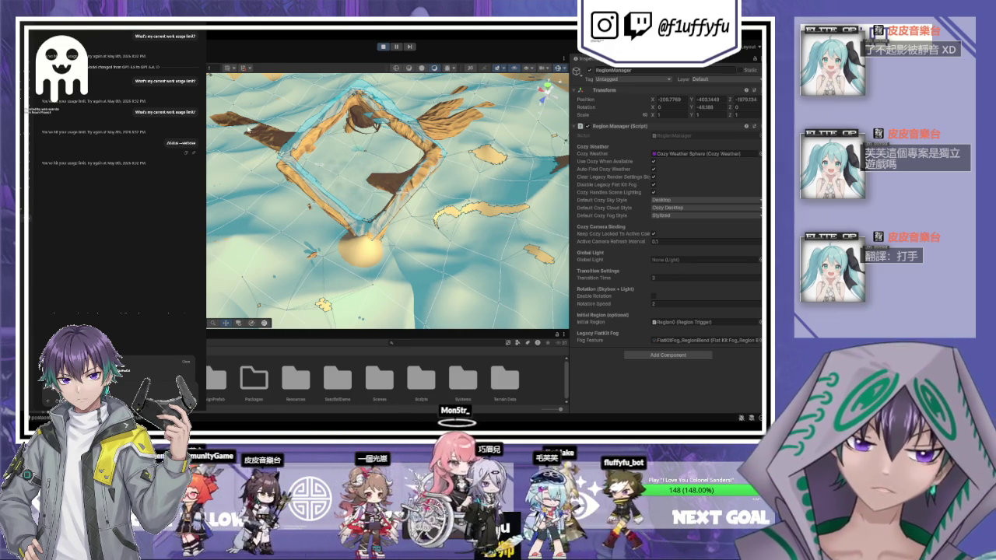
click(375, 155)
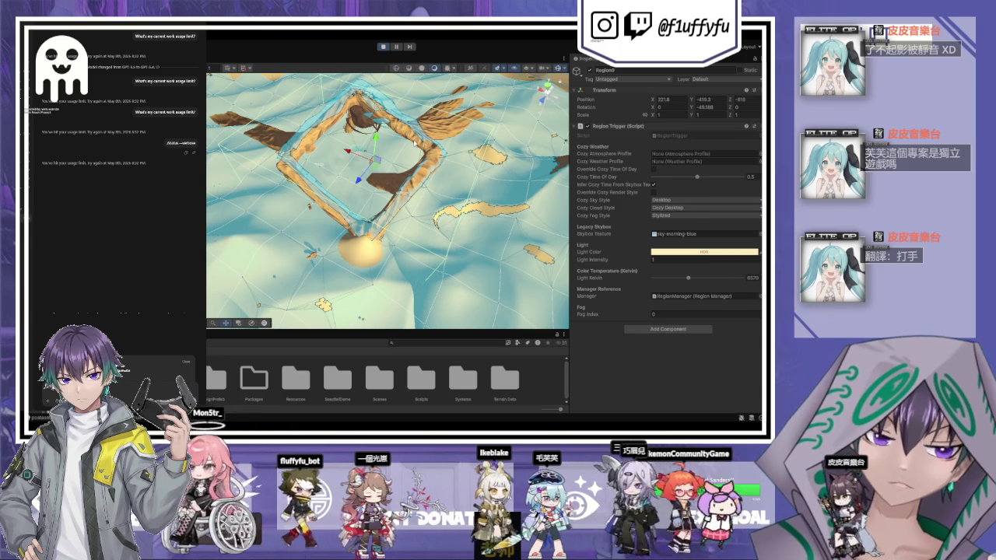
drag(392, 134, 379, 114)
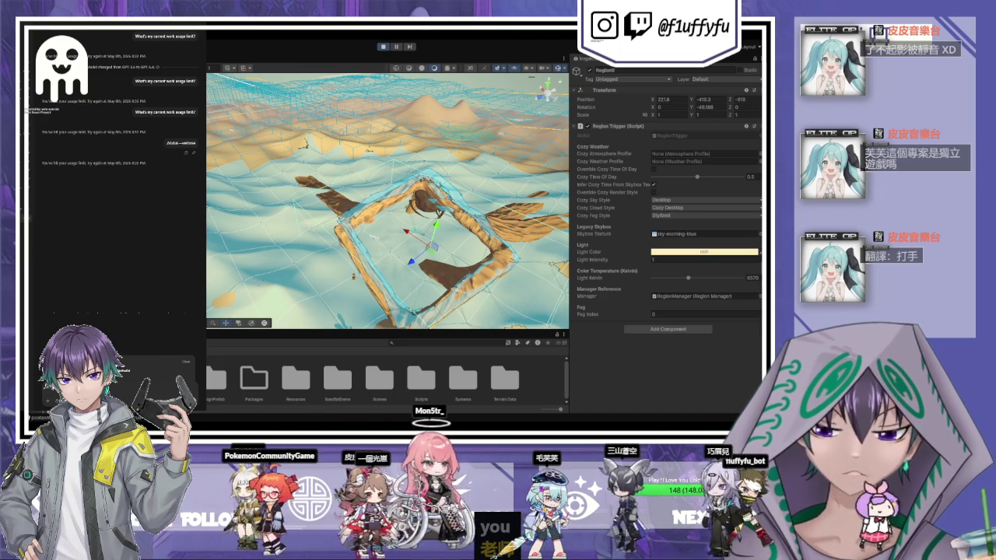
Select the Cozy Weather Sphere and scroll through its COZY Inspector overview.
click(422, 287)
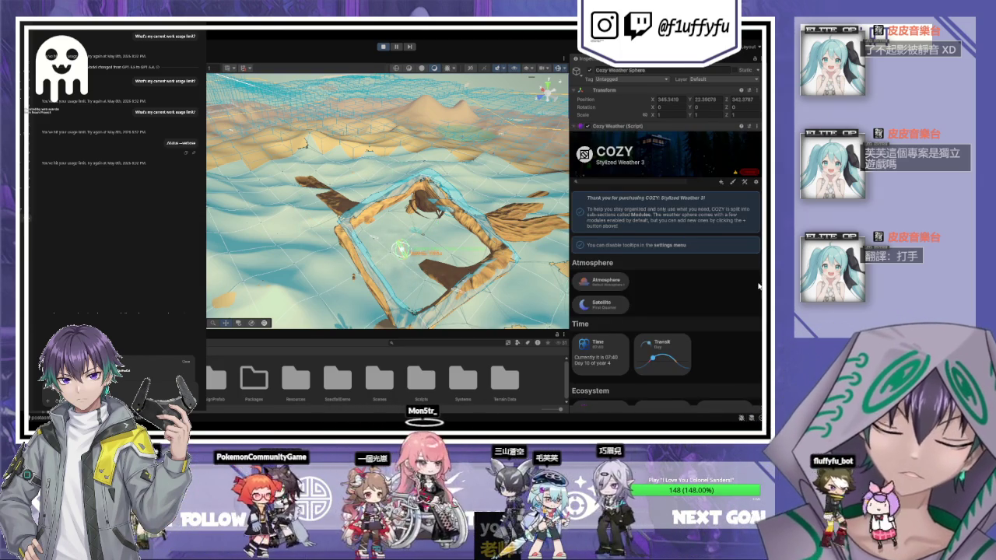
scroll(758, 286, down, 3)
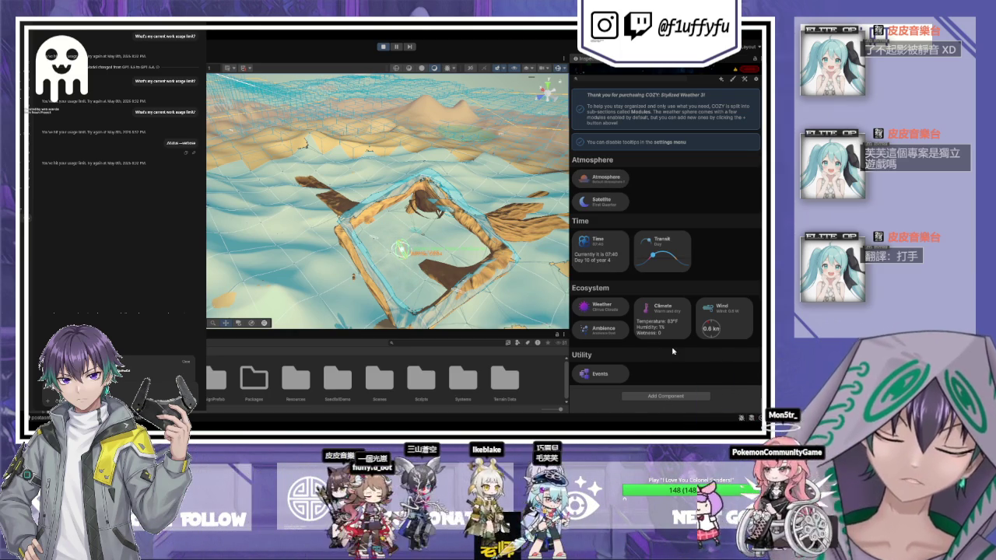
scroll(704, 257, up, 2)
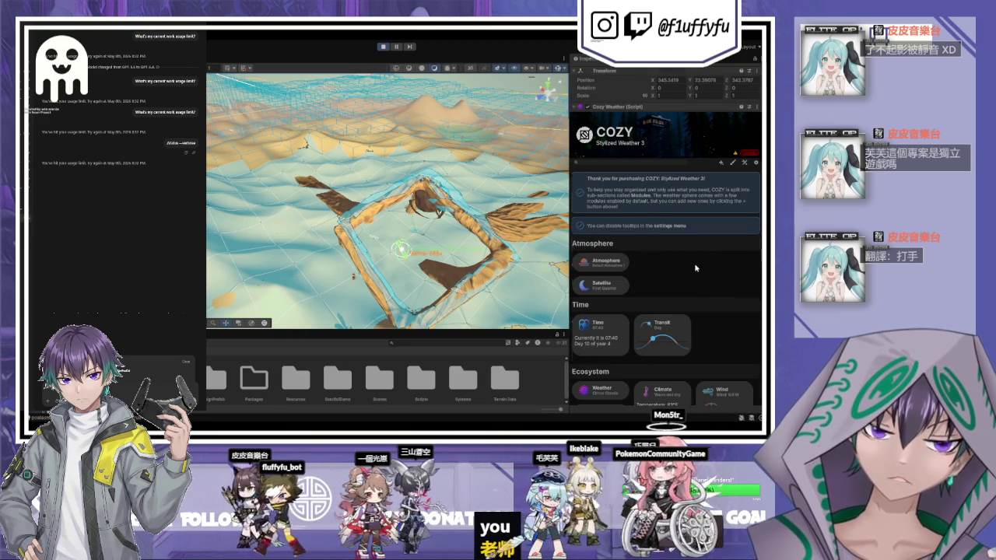
scroll(689, 274, up, 1)
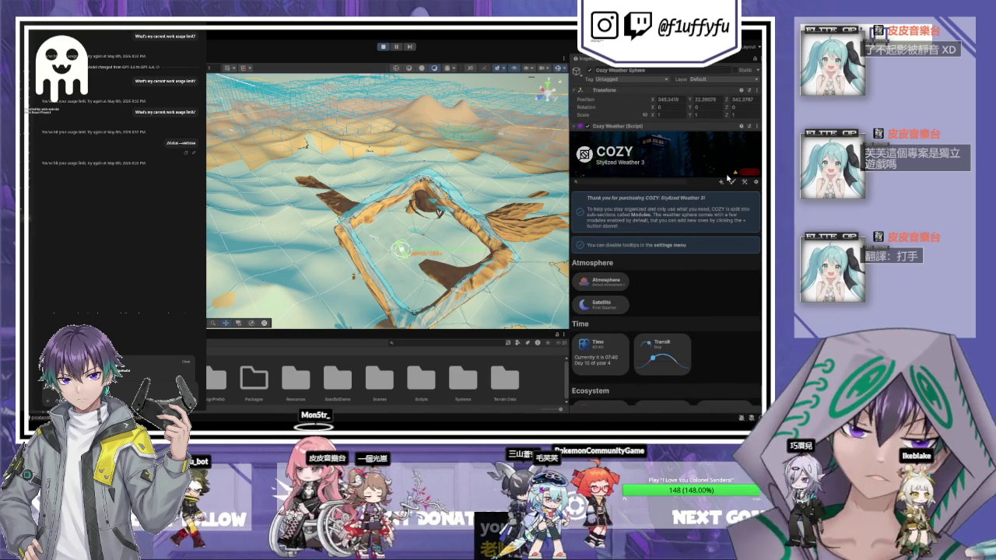
scroll(661, 245, down, 3)
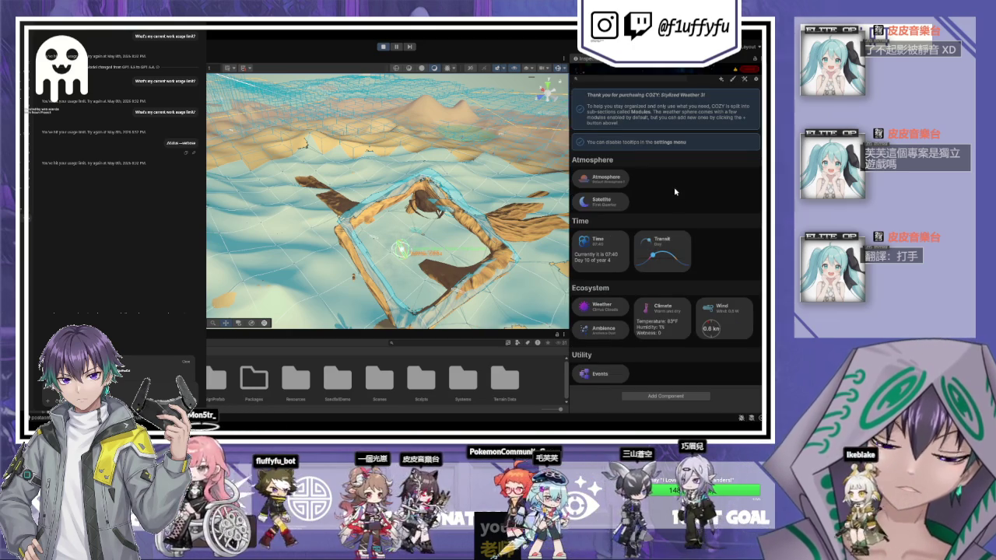
Review the Events module, then open the Atmosphere module showing the Default Atmosphere profile.
click(611, 376)
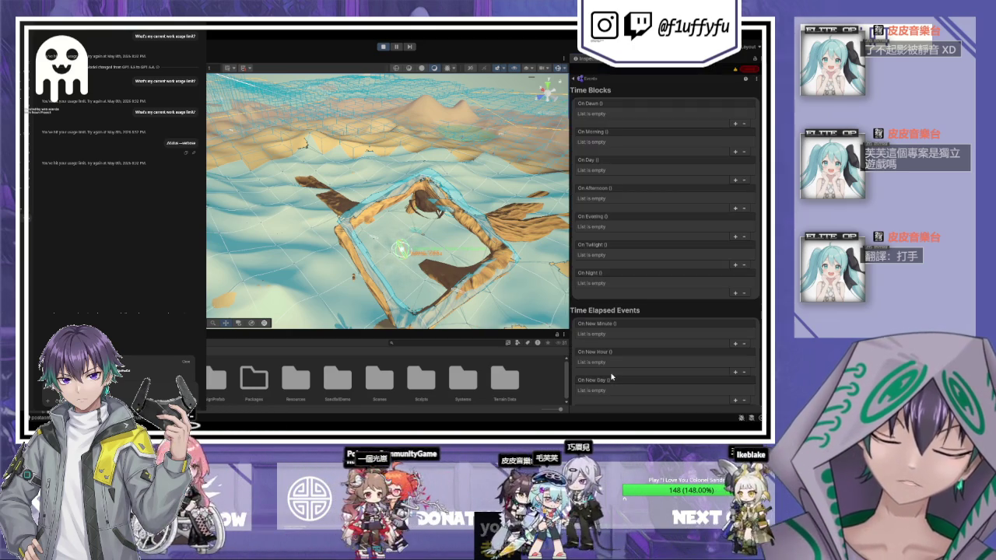
scroll(662, 184, down, 3)
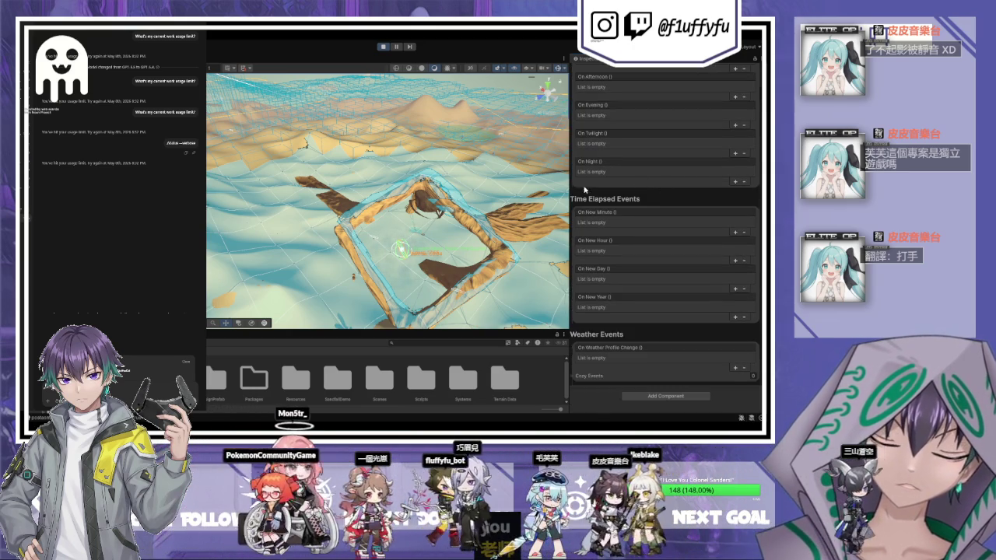
scroll(577, 108, up, 4)
click(574, 115)
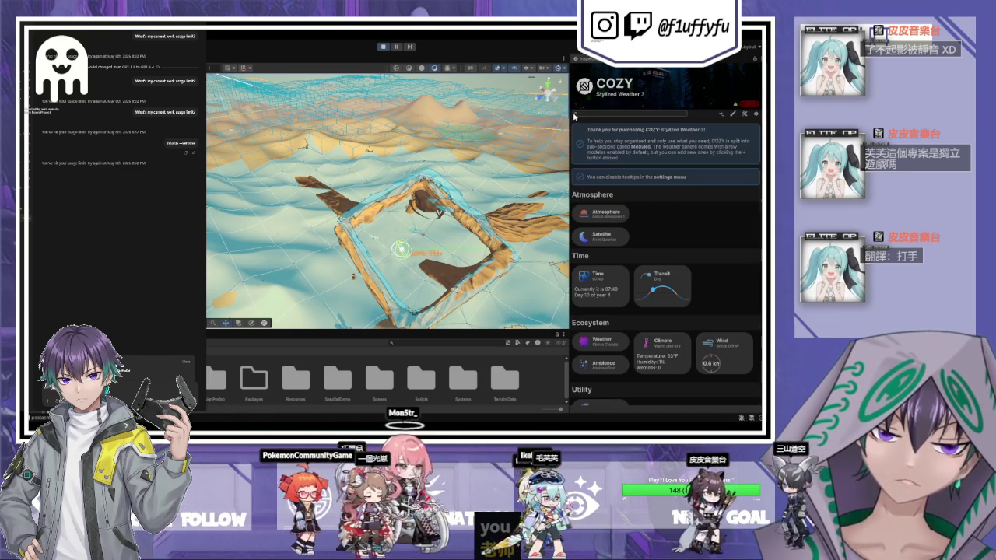
click(593, 220)
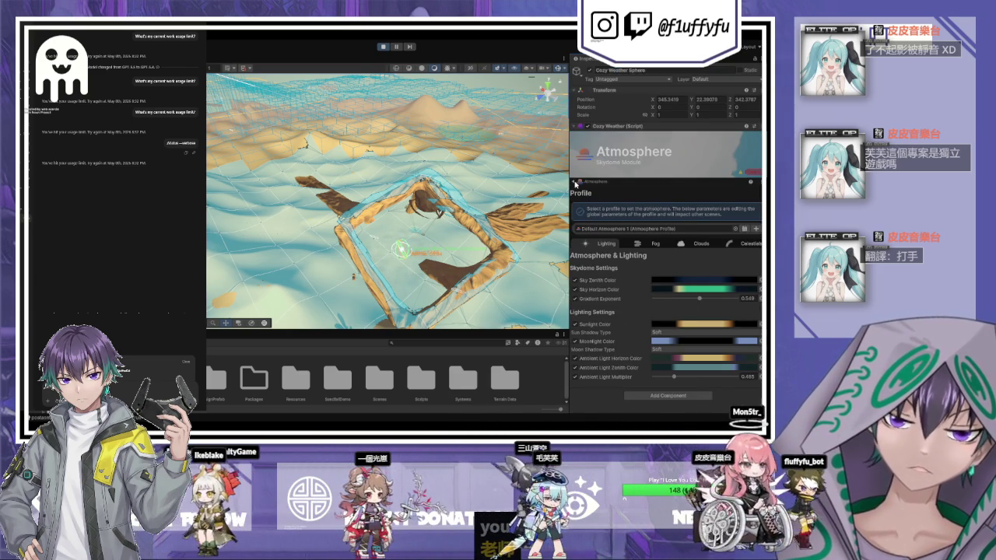
Locate the Default Atmosphere profile asset in the Project window and enlarge the project files panel.
click(653, 229)
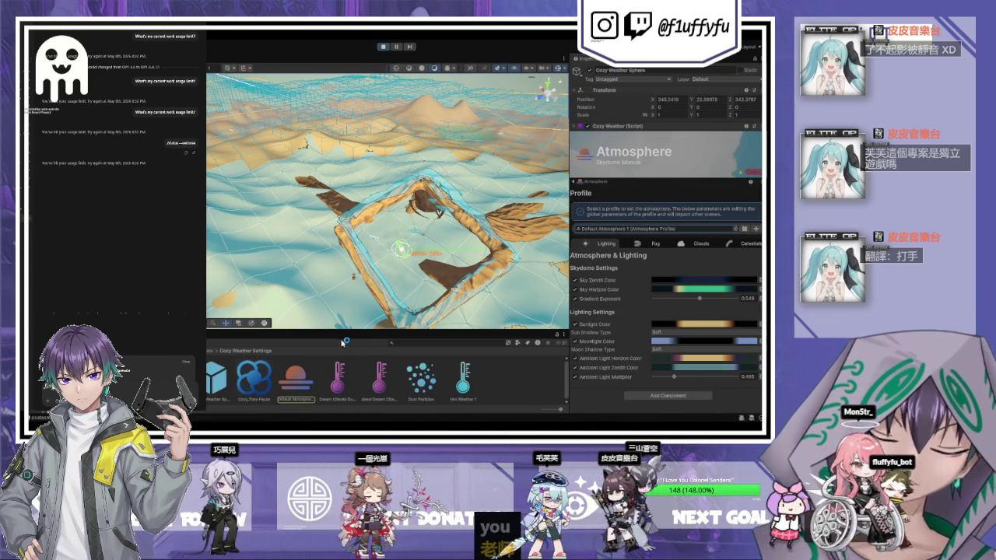
drag(337, 334, 326, 314)
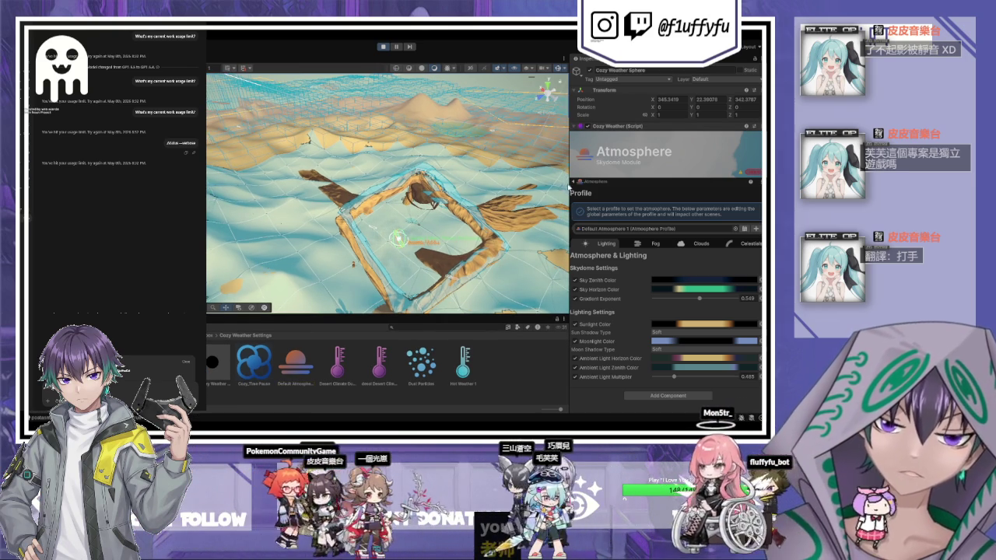
click(578, 182)
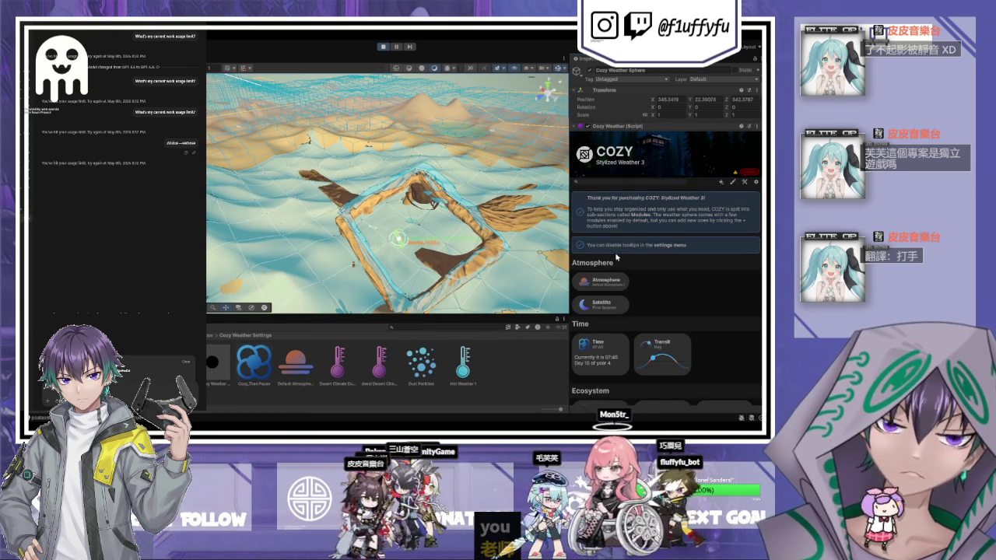
Look through the Satellite moon module, then switch to the Weather module.
click(612, 307)
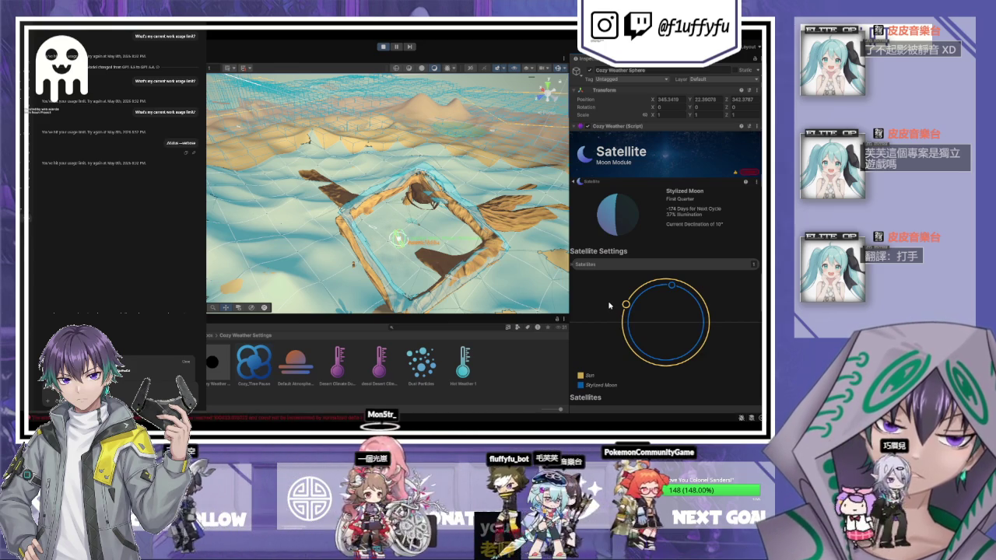
scroll(609, 306, down, 3)
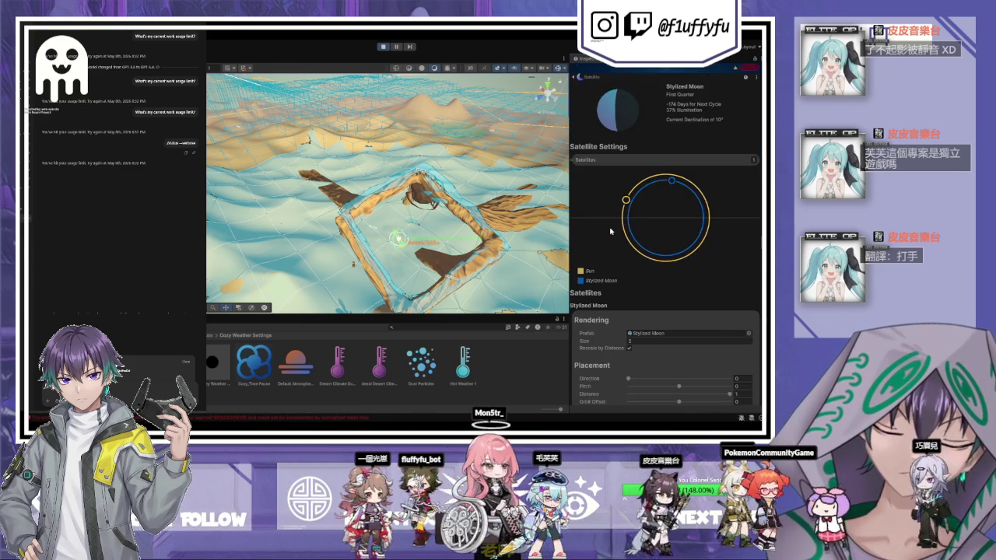
scroll(610, 231, down, 5)
scroll(592, 169, up, 7)
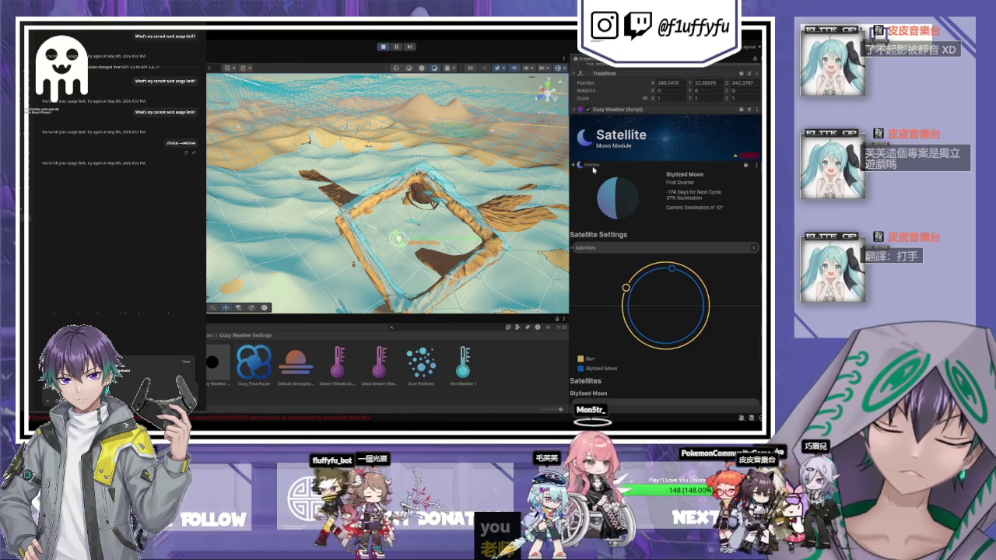
click(591, 166)
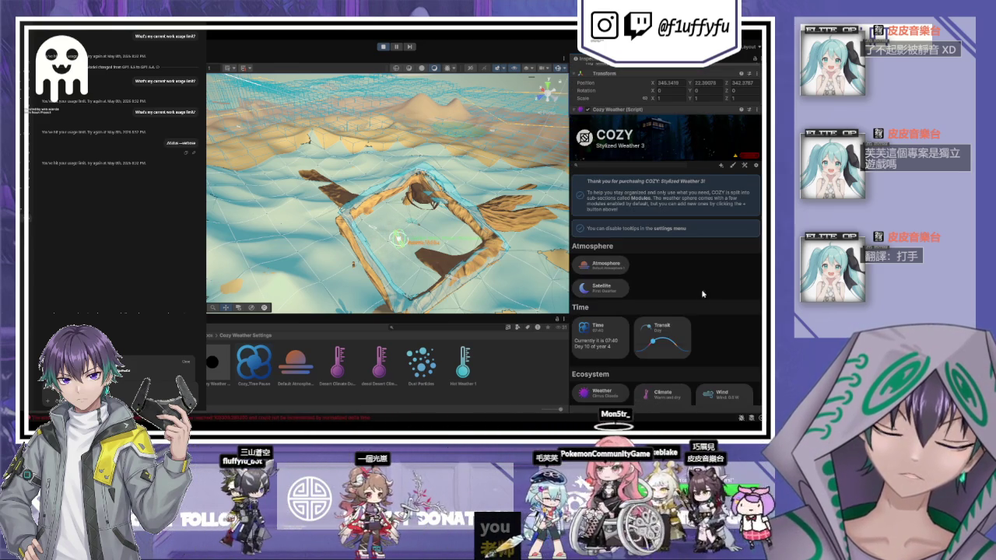
scroll(702, 294, down, 2)
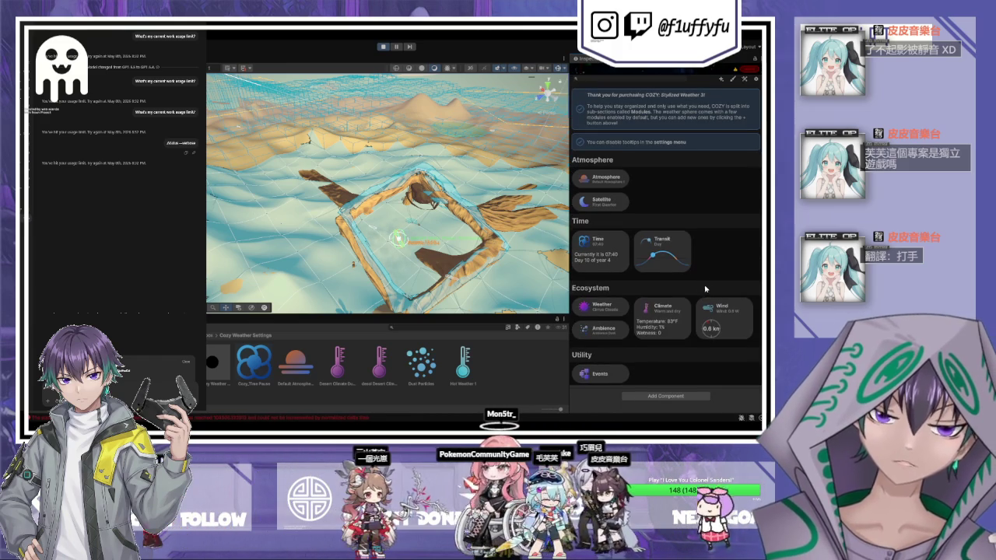
click(599, 309)
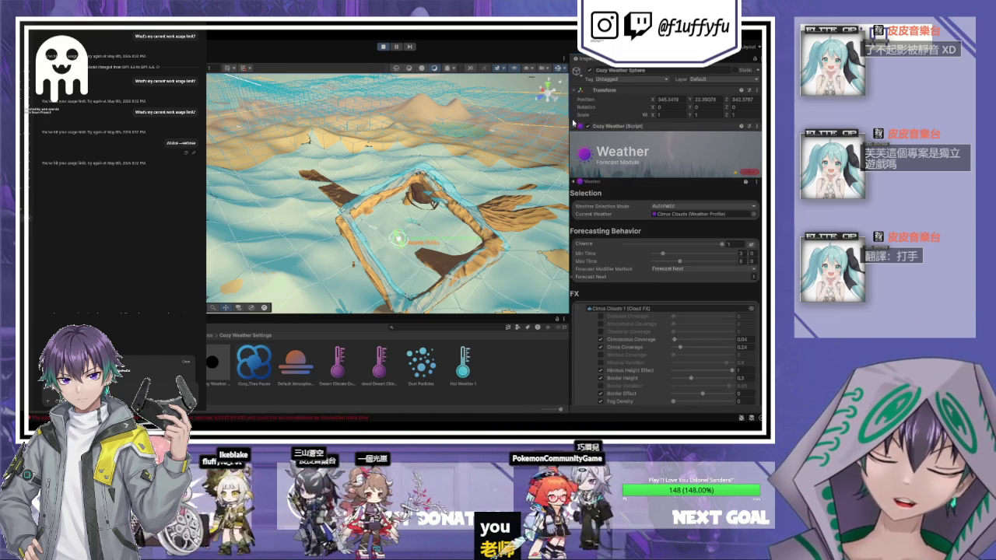
Scroll the Weather module's FX list (Cirrus Clouds, Hot Weather) and exit Play mode.
scroll(637, 366, down, 3)
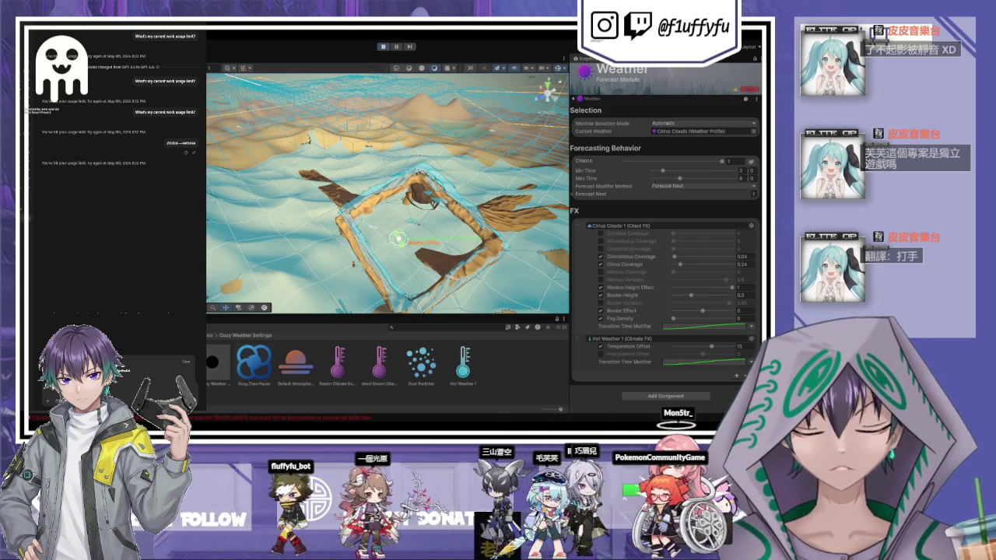
click(385, 46)
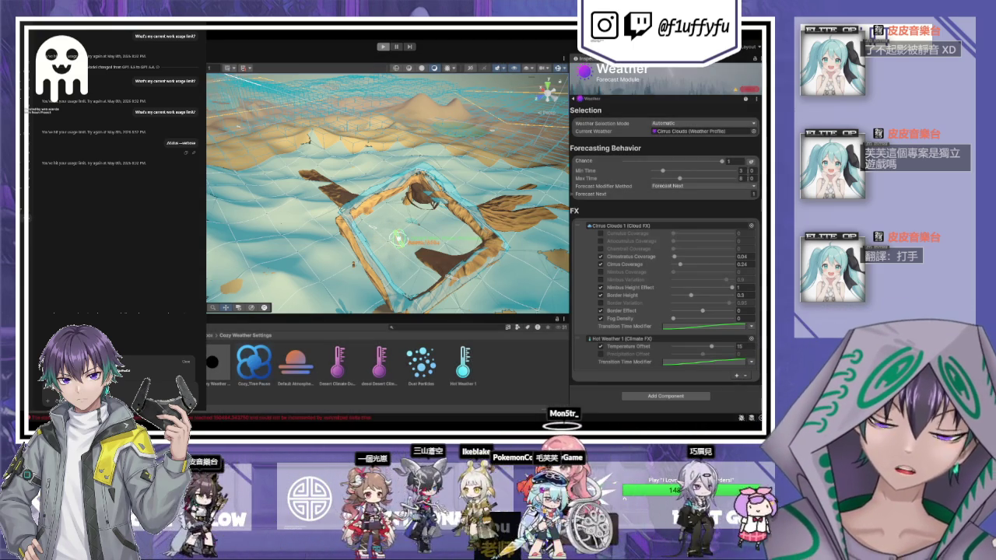
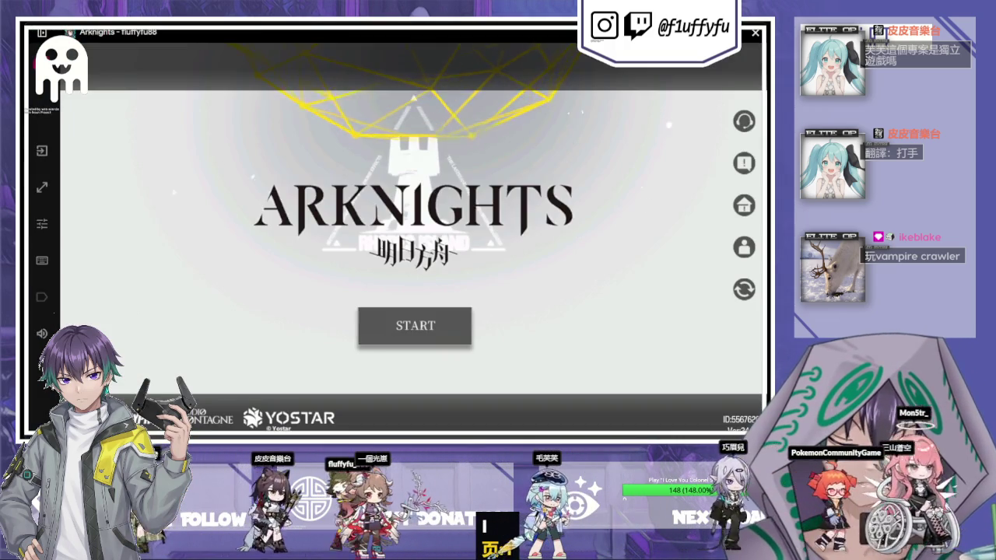
Start Arknights from the title screen and close the event announcements.
click(459, 331)
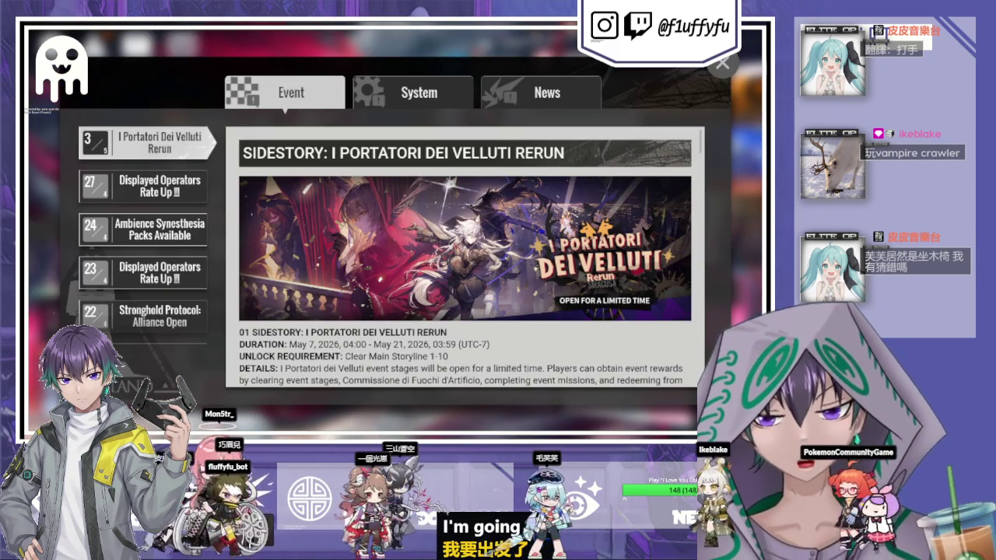
click(723, 64)
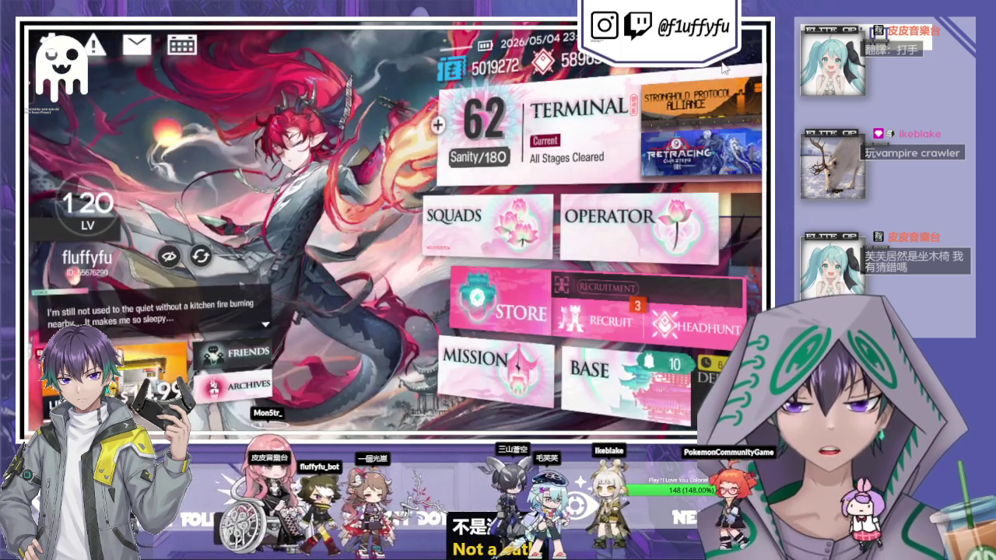
Collect base production, spend all drones finishing Factory B102's Tactical Battle Records, then return home.
click(591, 427)
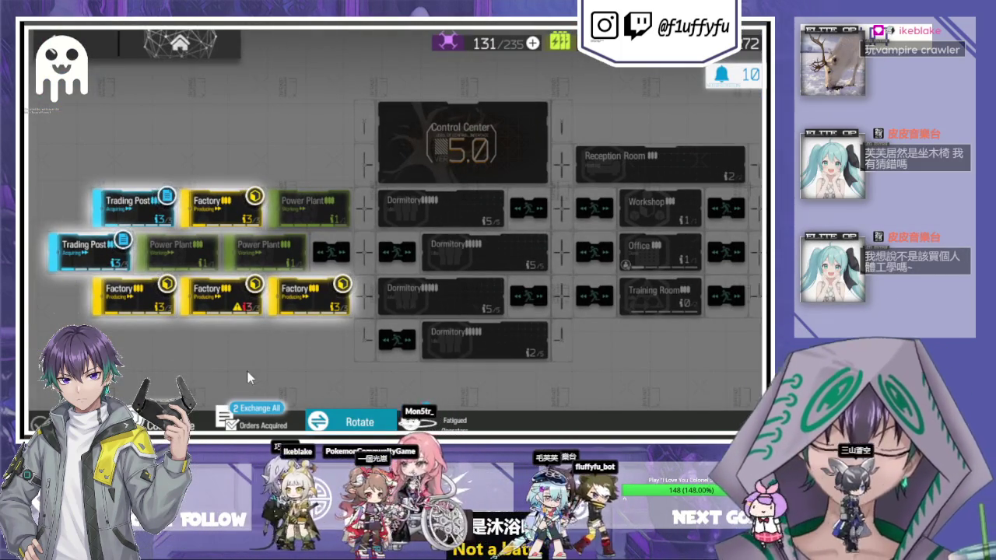
click(253, 412)
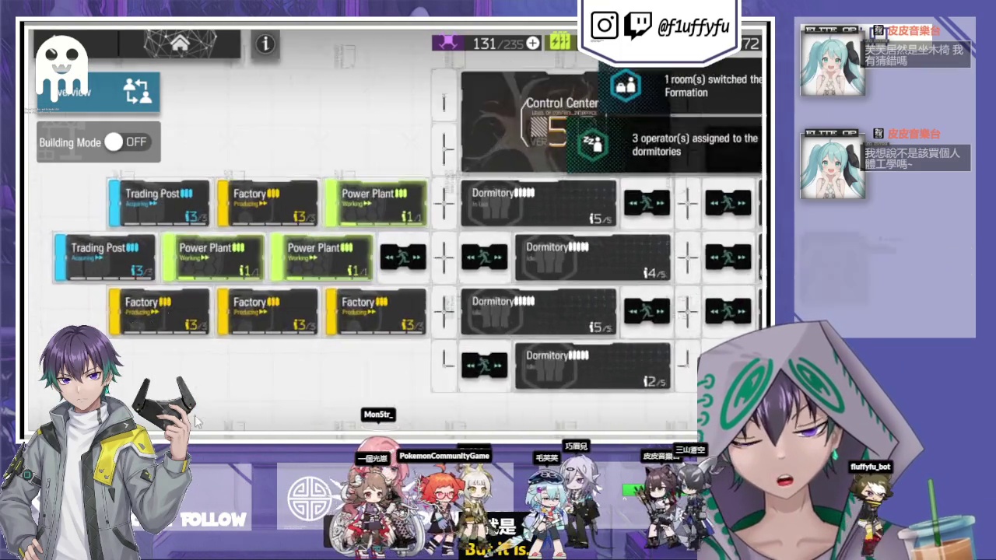
click(267, 203)
click(226, 387)
click(654, 334)
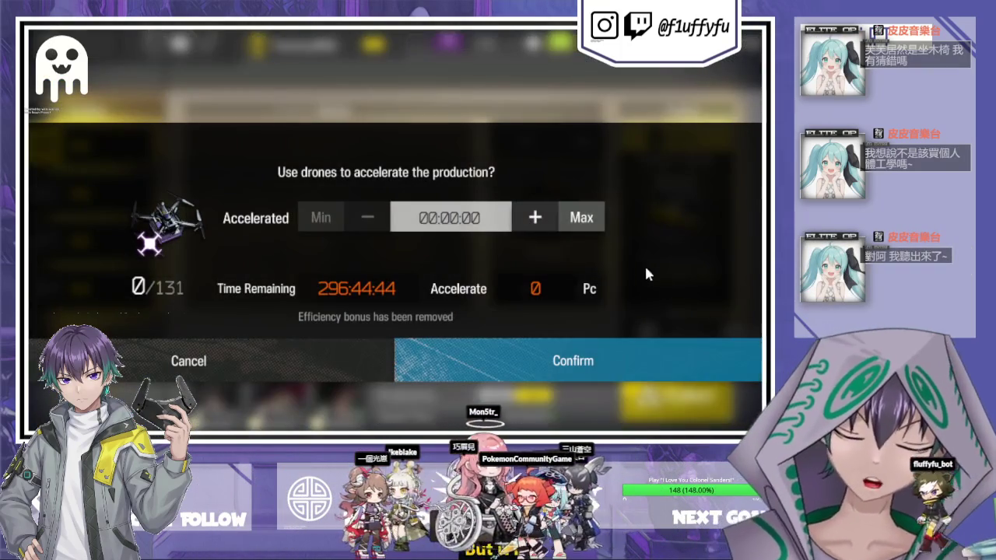
click(583, 220)
click(640, 365)
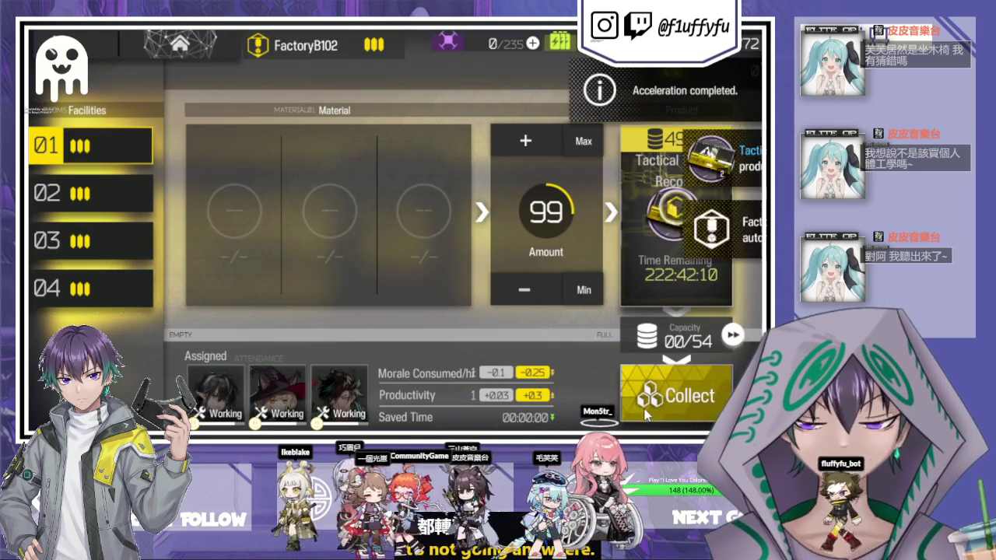
click(644, 416)
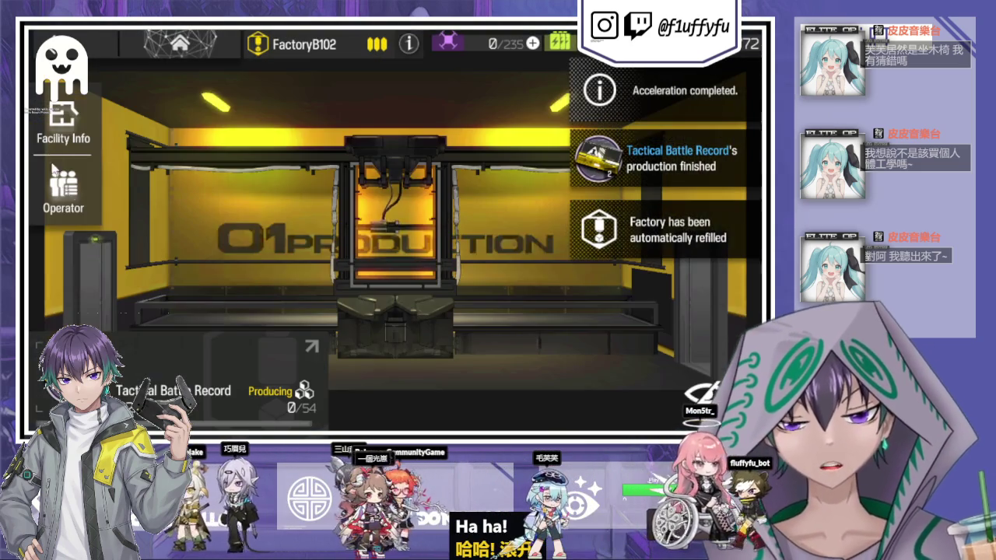
click(180, 45)
click(96, 79)
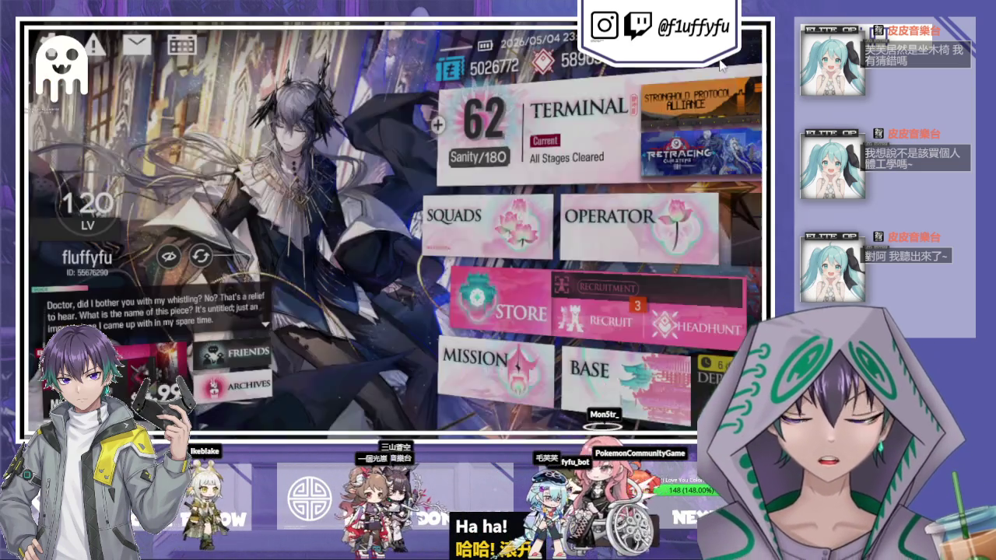
Hire the finished recruits, Catapult and Ansel, from the recruitment slots.
click(554, 274)
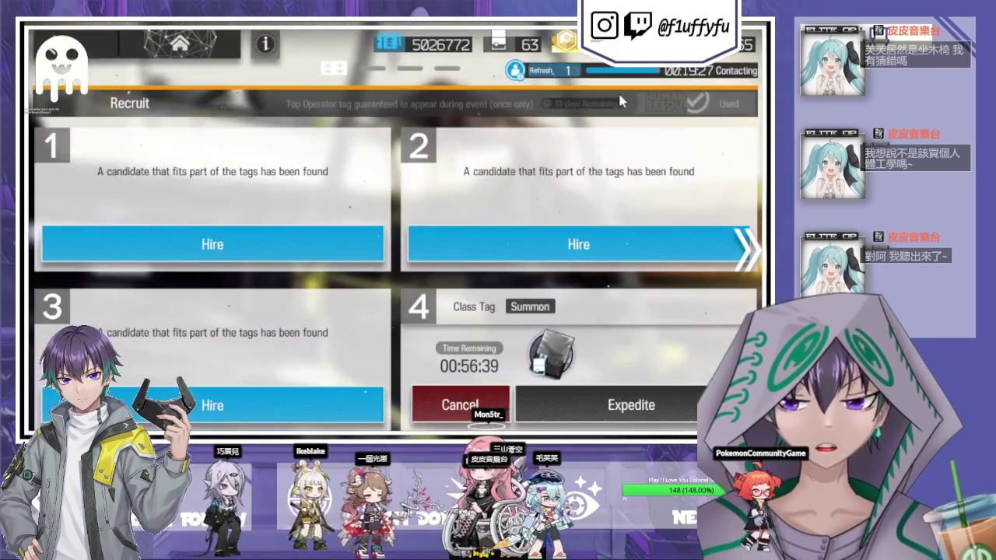
click(537, 242)
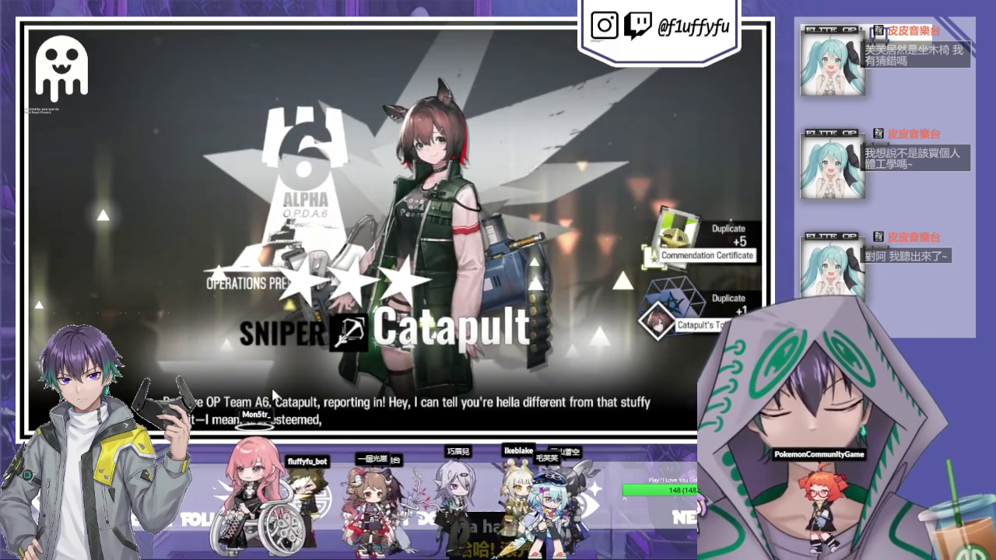
click(274, 395)
click(274, 398)
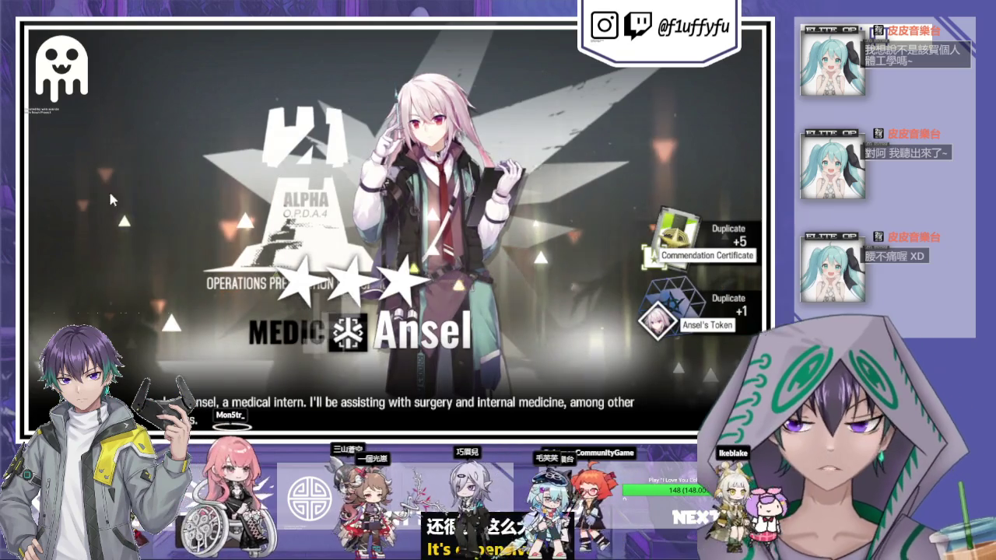
click(46, 157)
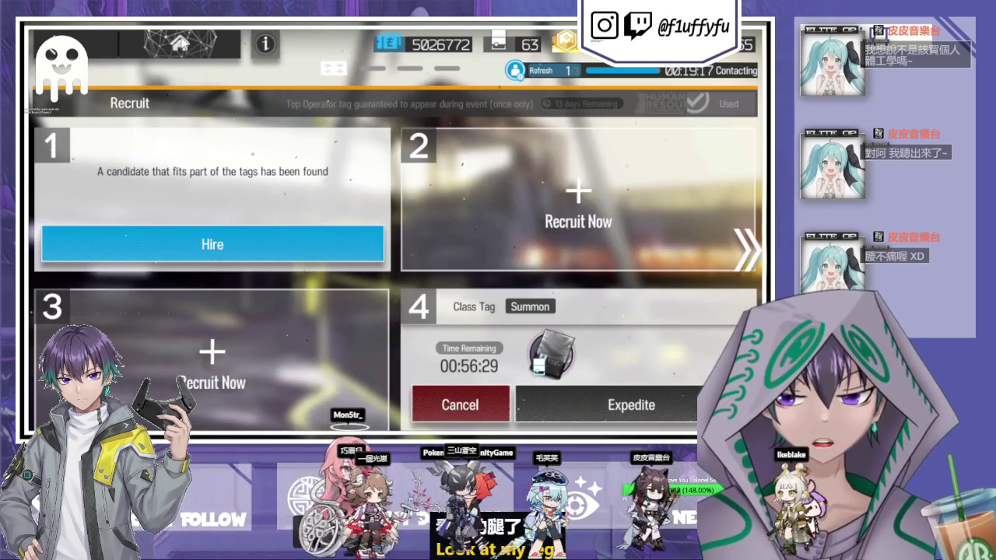
click(110, 249)
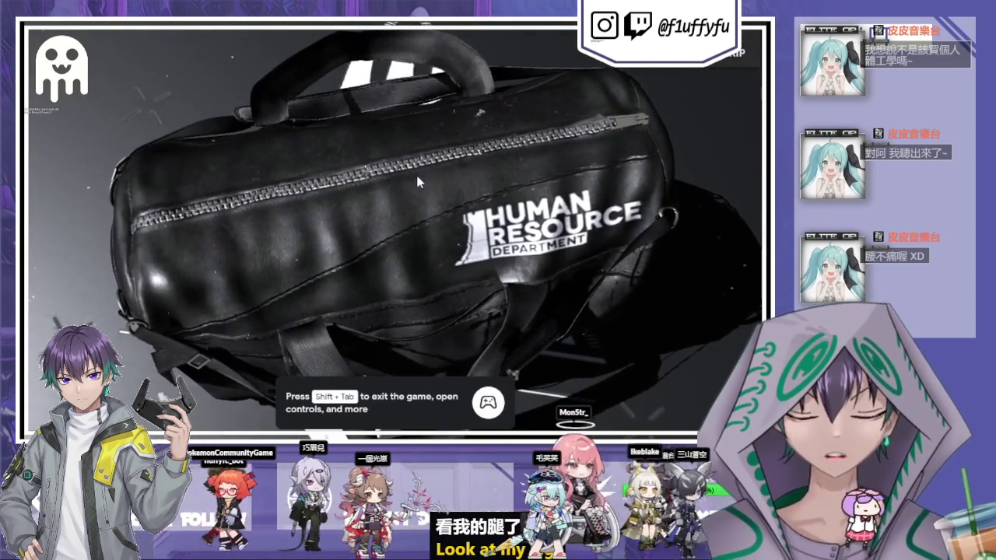
click(721, 63)
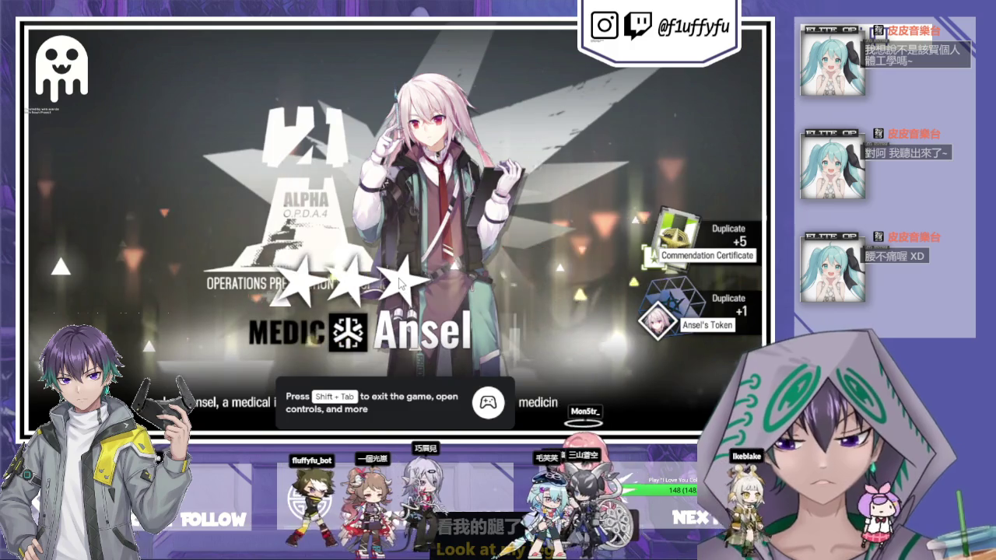
key(shift+Tab)
key(shift+Tab)
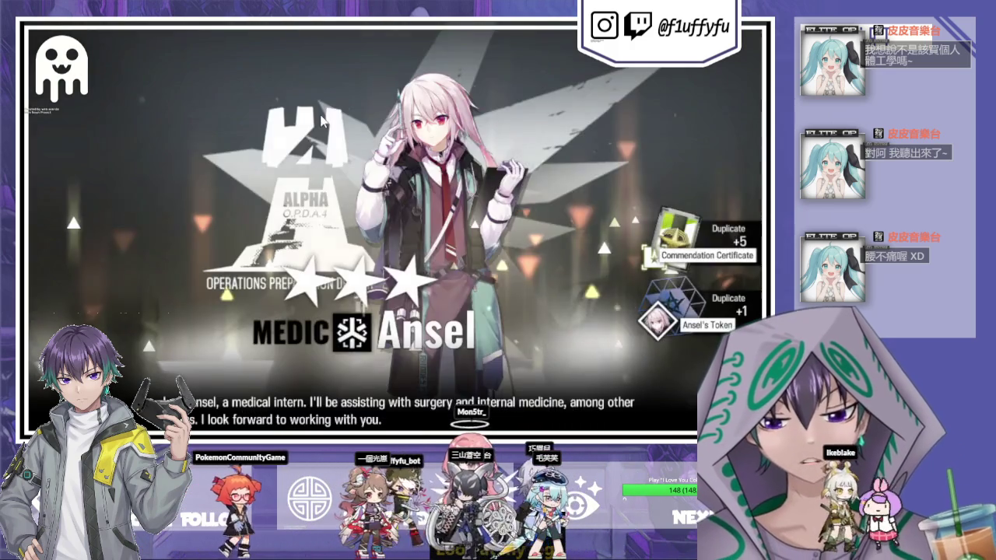
click(322, 121)
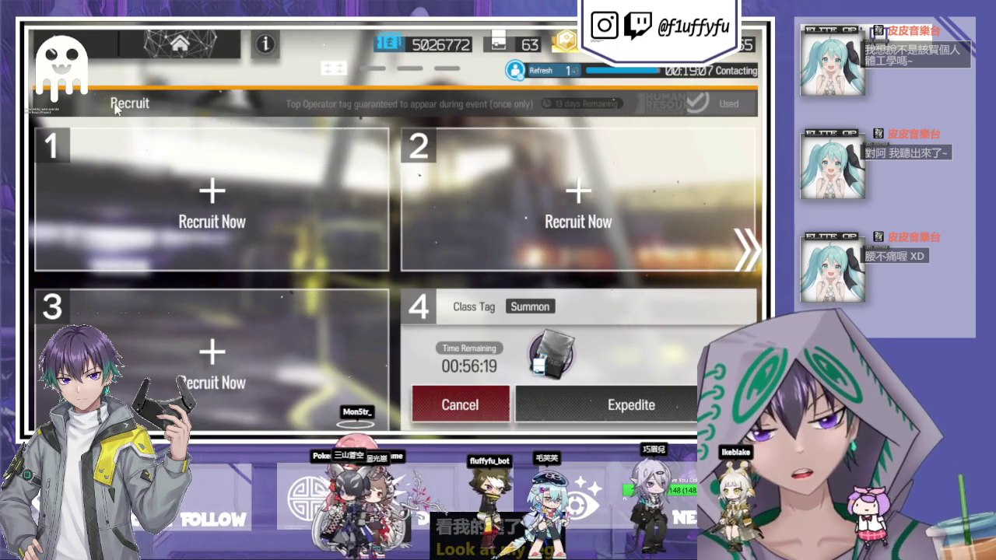
Start a 7:40 recruitment in slot 1 after refreshing its tags.
click(185, 48)
click(78, 167)
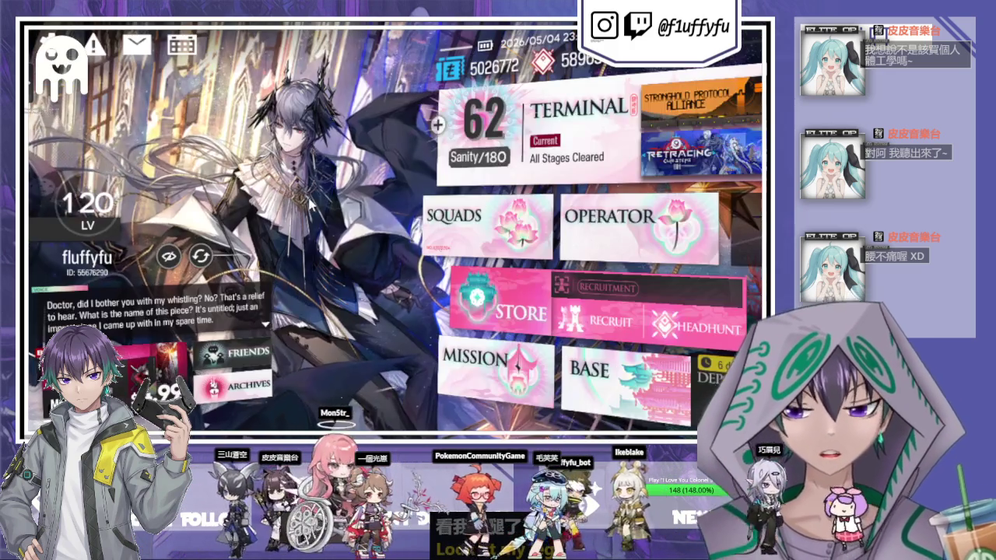
click(603, 327)
click(274, 173)
click(306, 192)
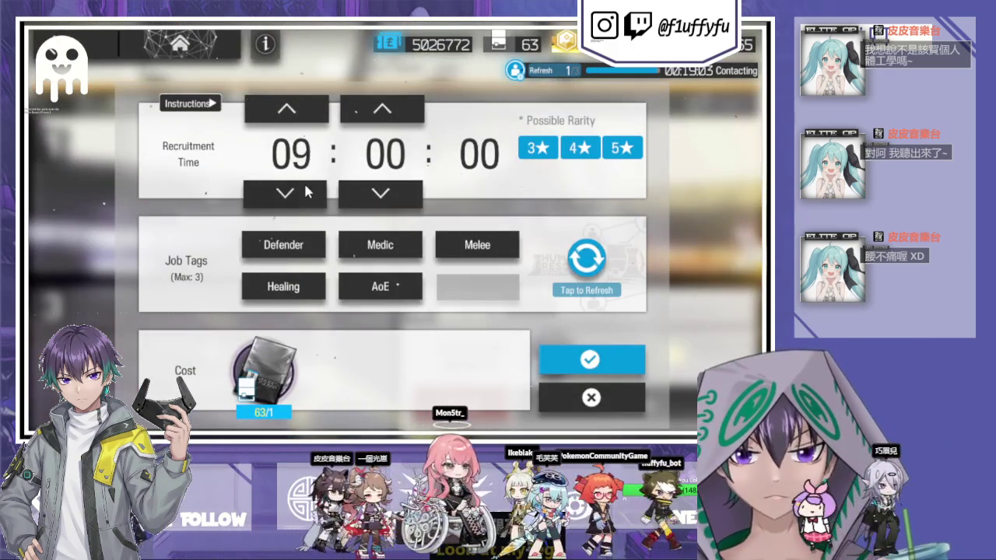
click(595, 268)
click(285, 193)
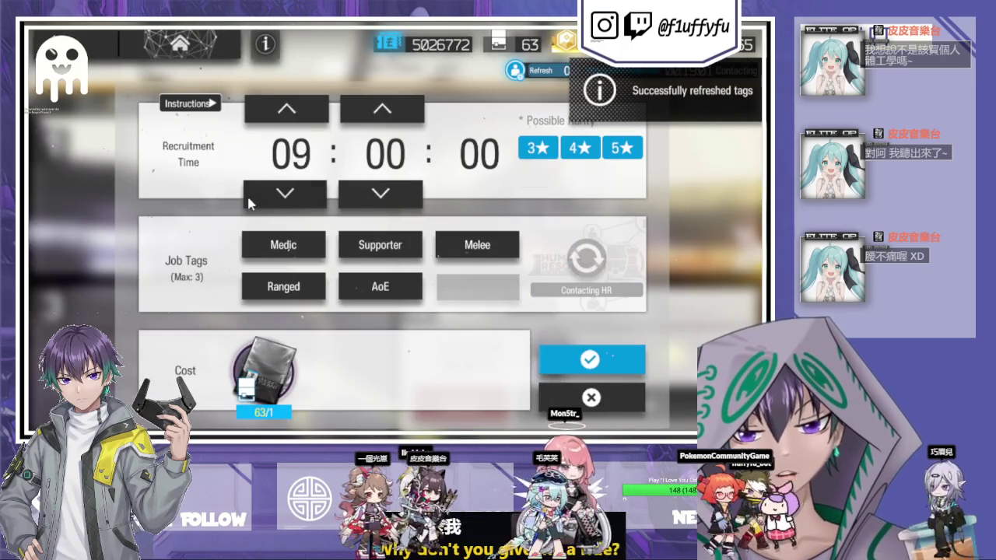
click(285, 193)
click(380, 193)
click(380, 193)
click(589, 358)
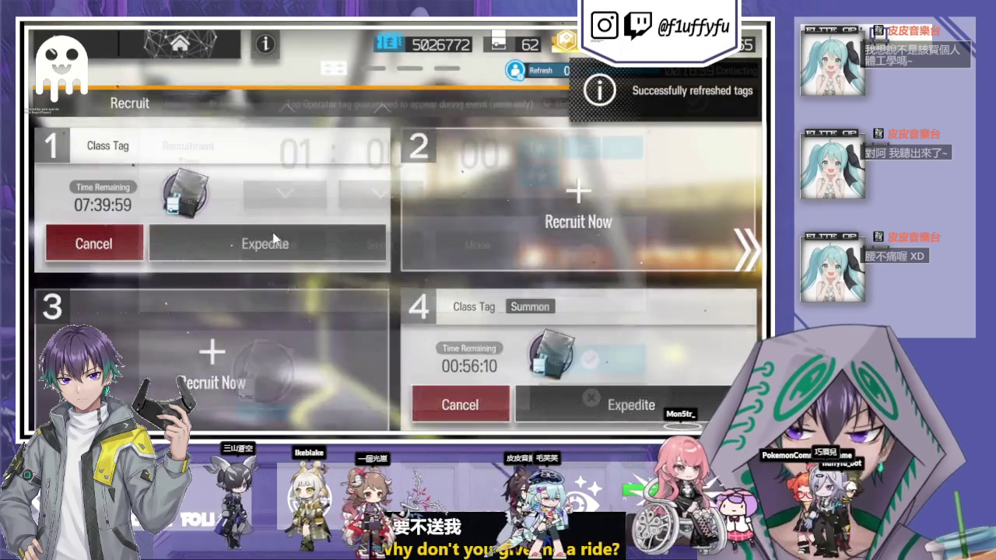
Start 7:40 recruitments in slots 2 and 3, tagging slot 3 Crowd-Control, then swipe to Headhunting.
click(485, 167)
click(294, 194)
click(284, 193)
click(285, 193)
click(381, 193)
click(380, 193)
click(602, 362)
click(368, 339)
click(285, 192)
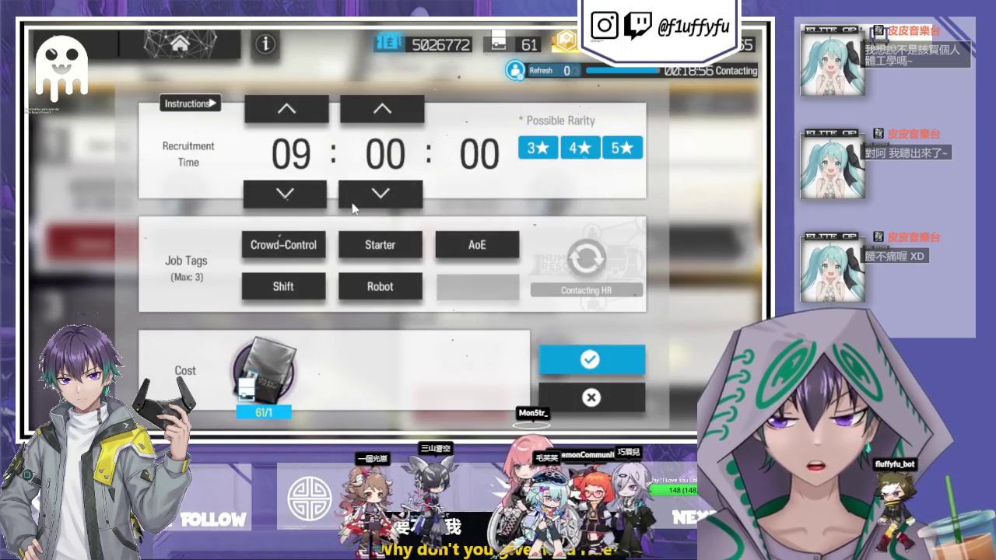
click(305, 247)
click(573, 359)
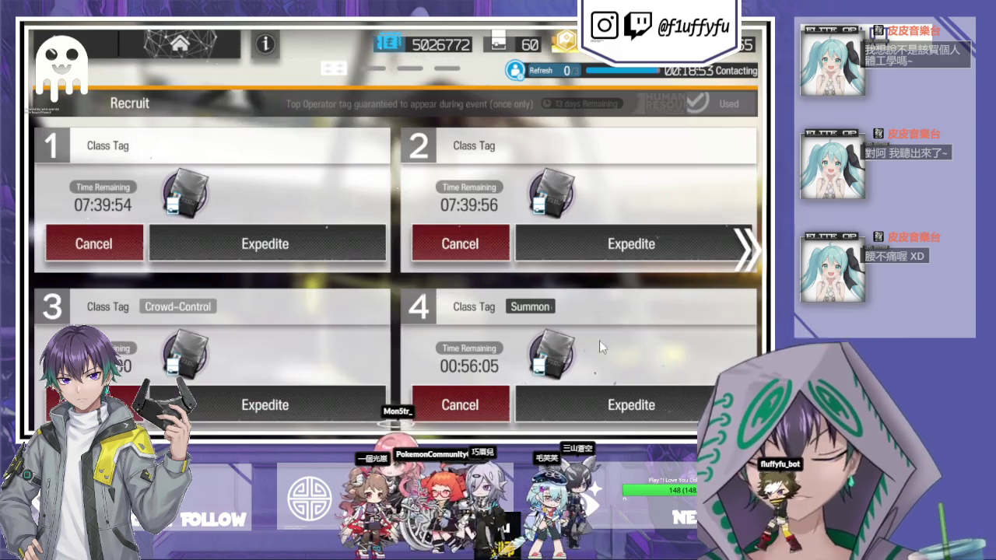
drag(508, 195, 302, 222)
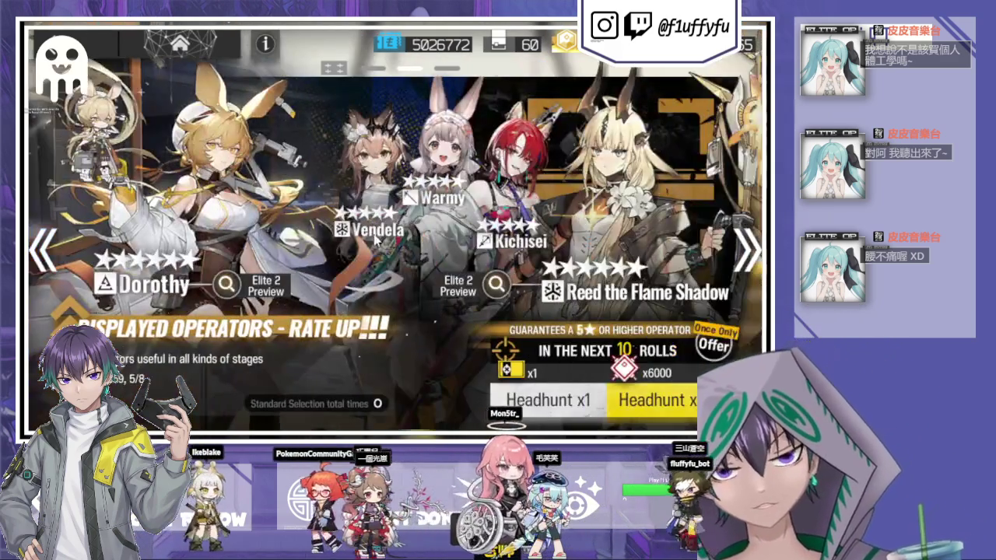
View the Kernel Locating headhunting banner, then go back to the home screen.
drag(537, 116, 348, 111)
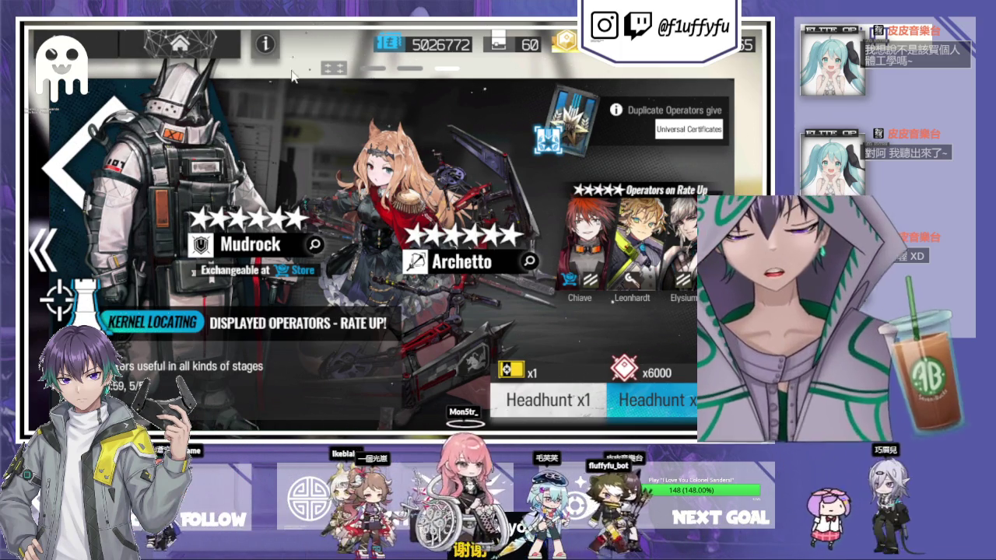
click(179, 44)
click(81, 153)
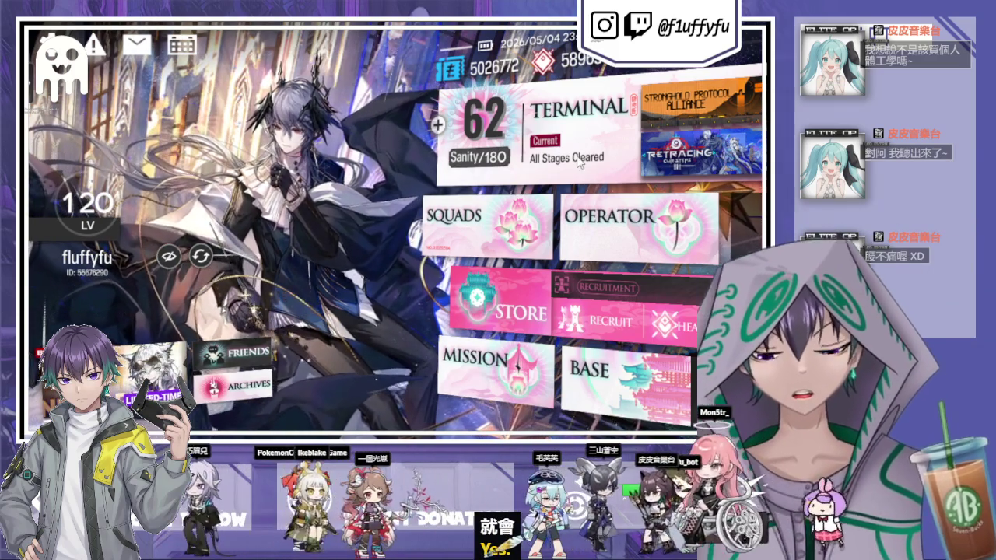
Enter the Sui's Garden of Grotesqueries Integrated Strategies mode from the Terminal.
click(615, 117)
click(634, 107)
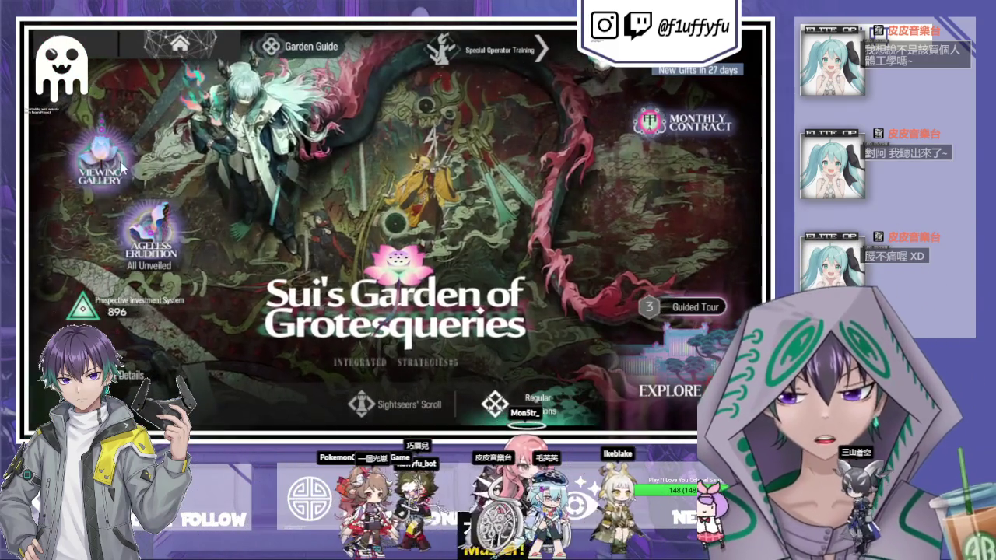
click(650, 326)
key(Escape)
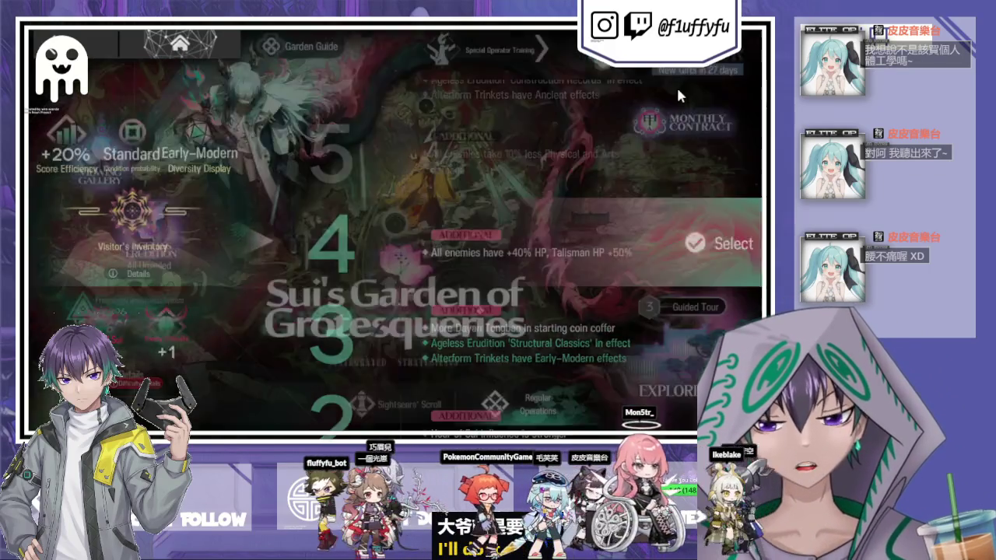
Browse the level rewards and preview the Life Appraiser outfit illustration.
click(692, 69)
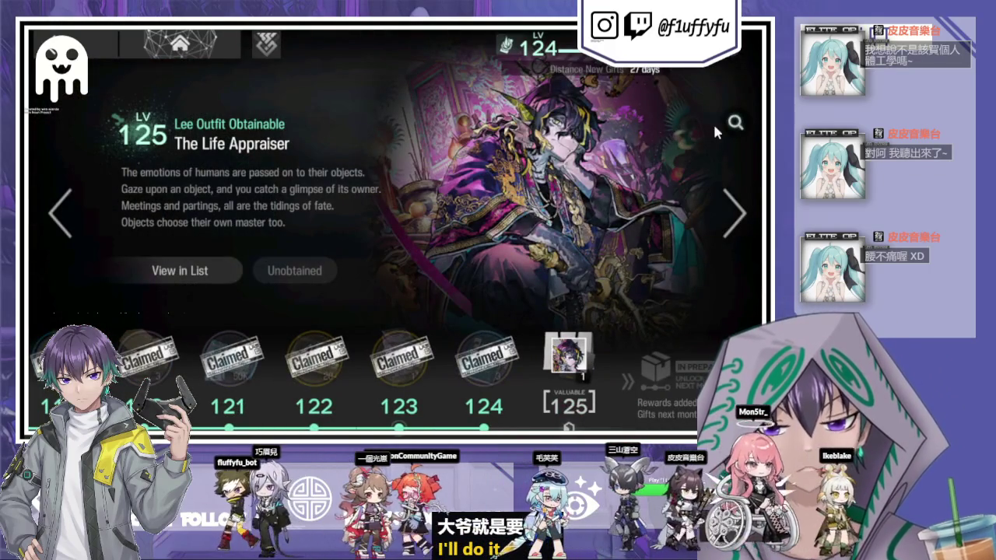
click(734, 123)
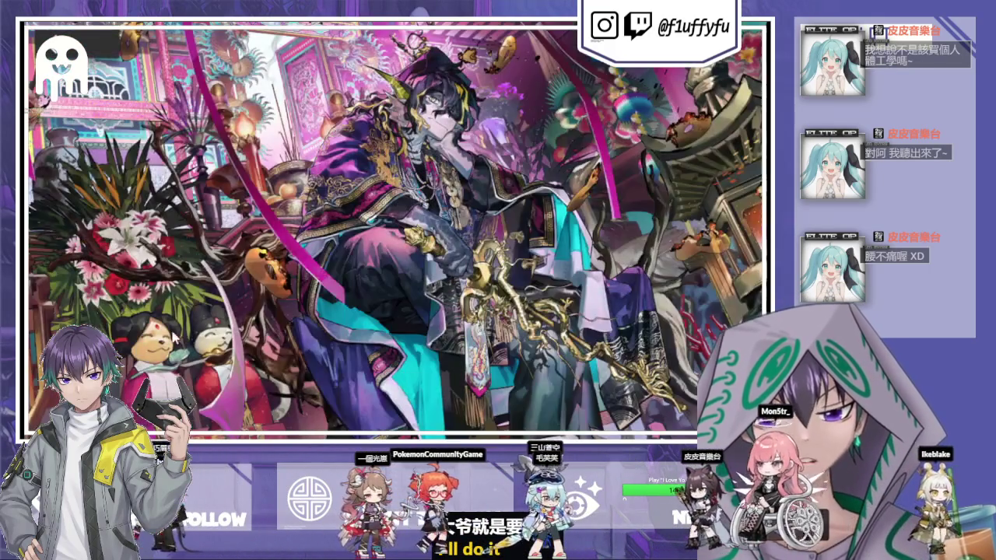
mouse_move(384, 218)
mouse_down()
mouse_move(338, 184)
mouse_move(327, 132)
mouse_move(271, 31)
mouse_up()
scroll(172, 91, down, 5)
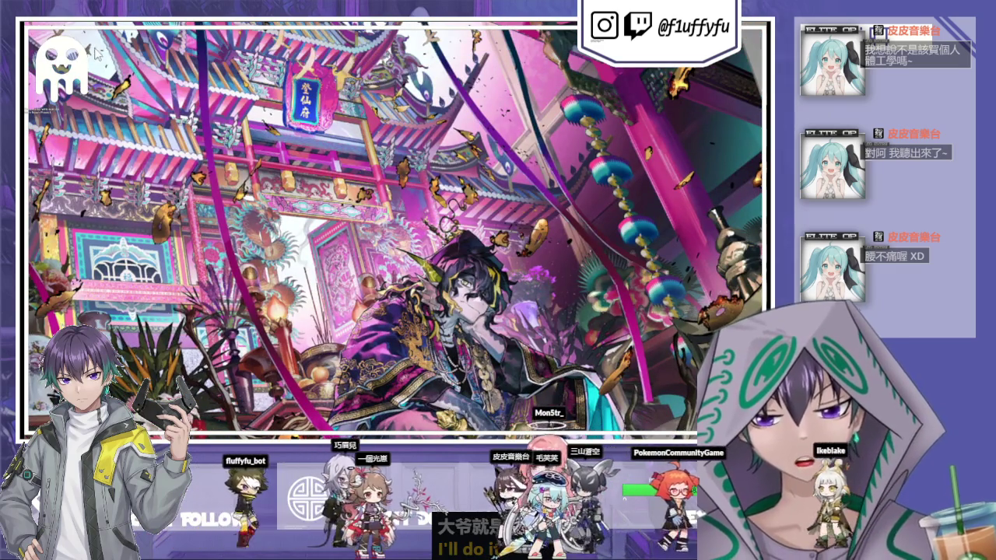
click(95, 52)
click(85, 44)
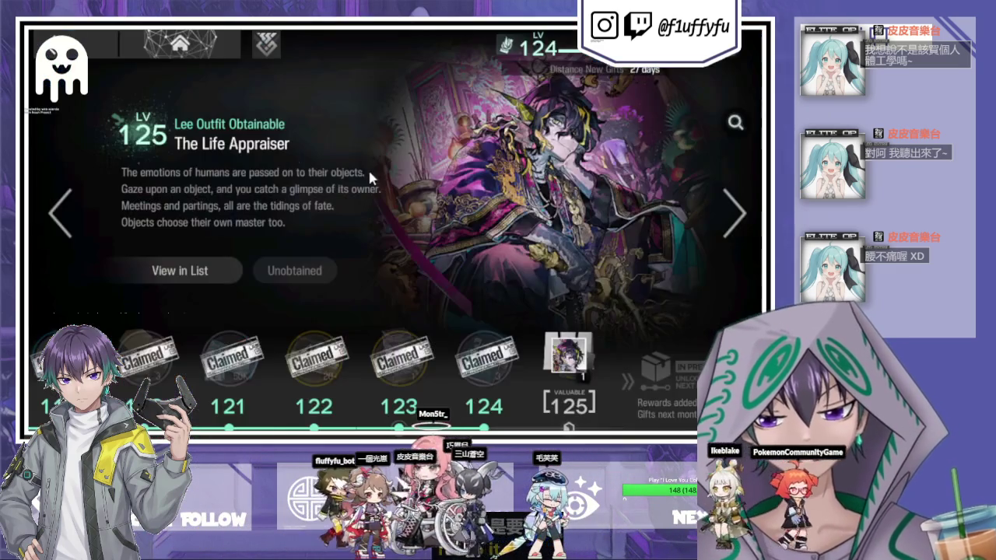
click(137, 50)
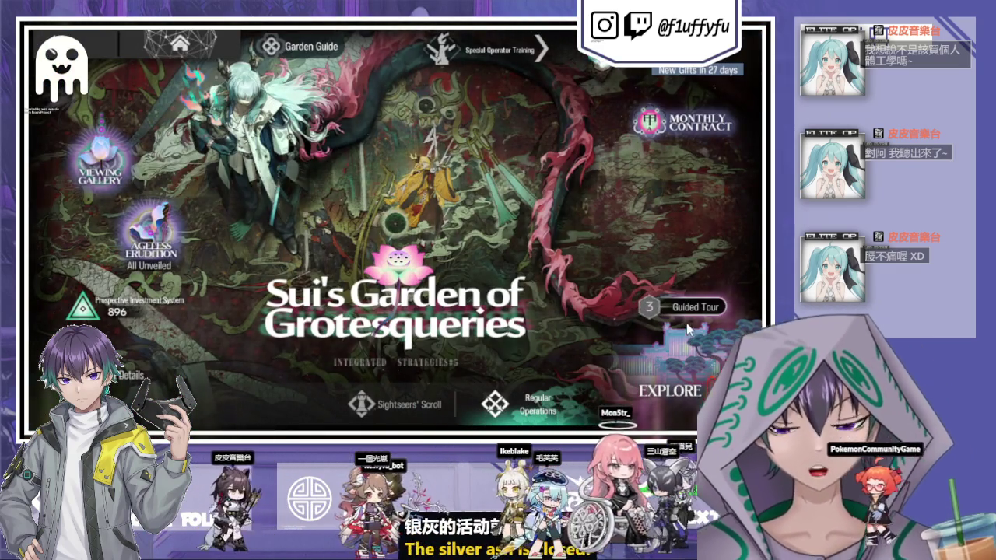
Set the run difficulty to 15 and pick the Hot Water Kettle starting support.
click(677, 343)
scroll(445, 164, up, 12)
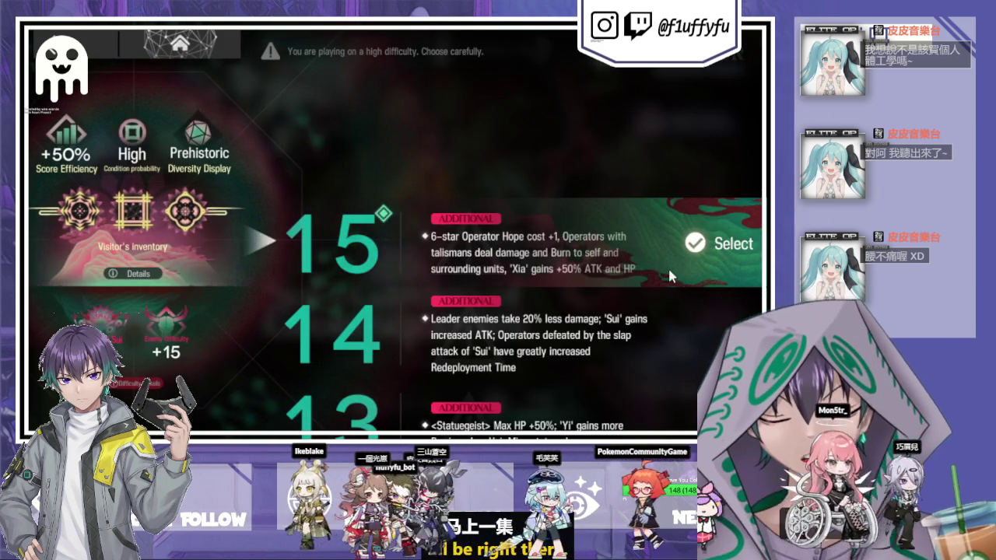
click(685, 247)
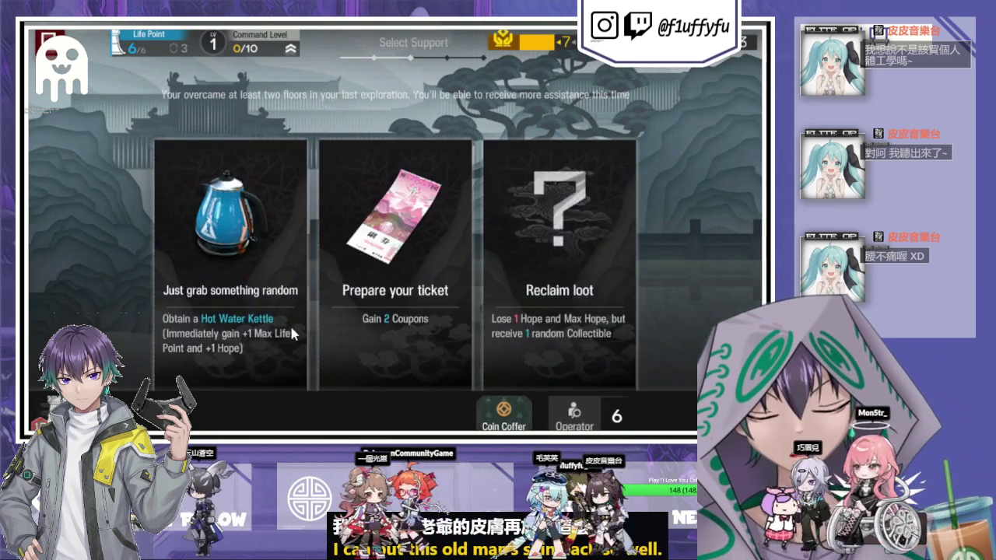
click(292, 332)
Confirm the Hot Water Kettle and choose the Flexible Deployment recruitment set.
click(292, 333)
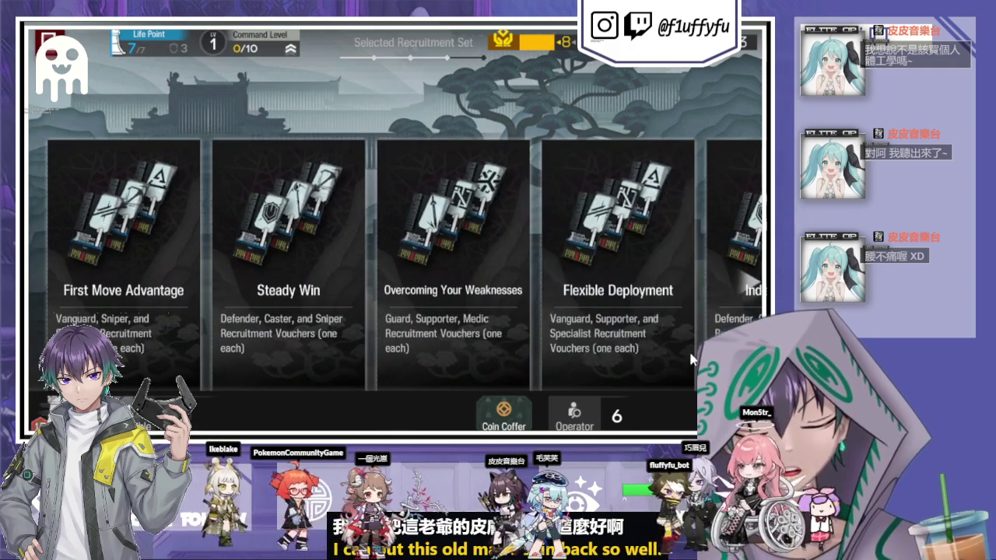
drag(692, 358, 358, 344)
drag(543, 360, 207, 354)
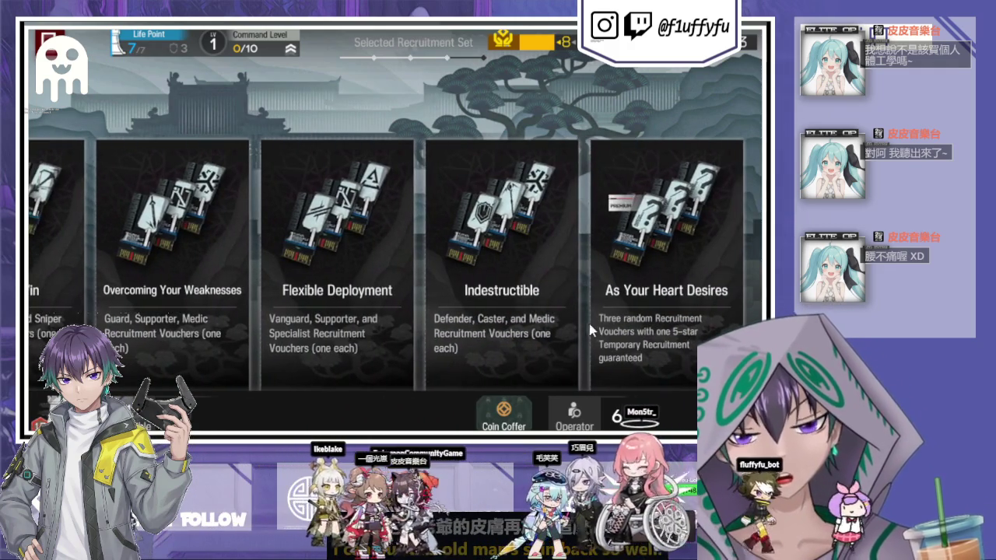
click(389, 352)
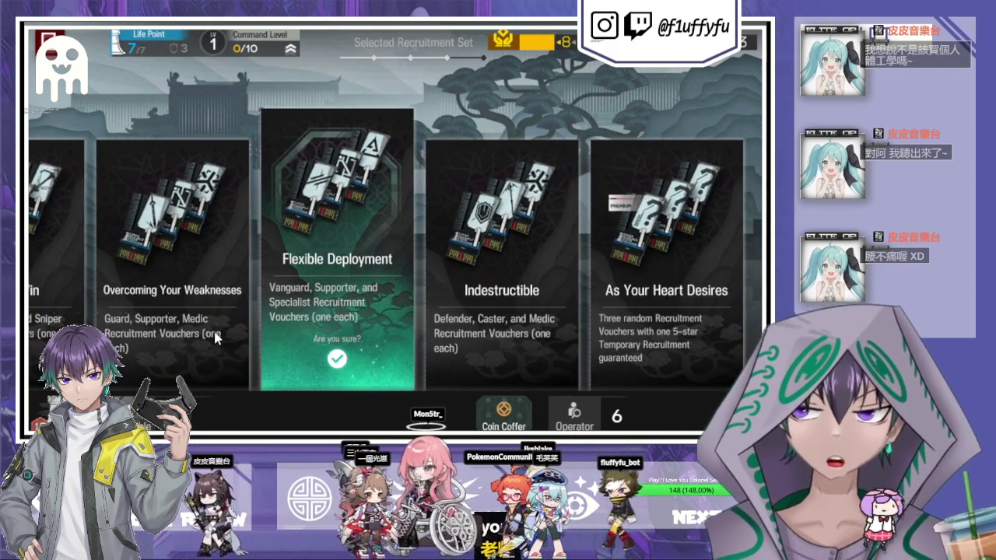
click(326, 359)
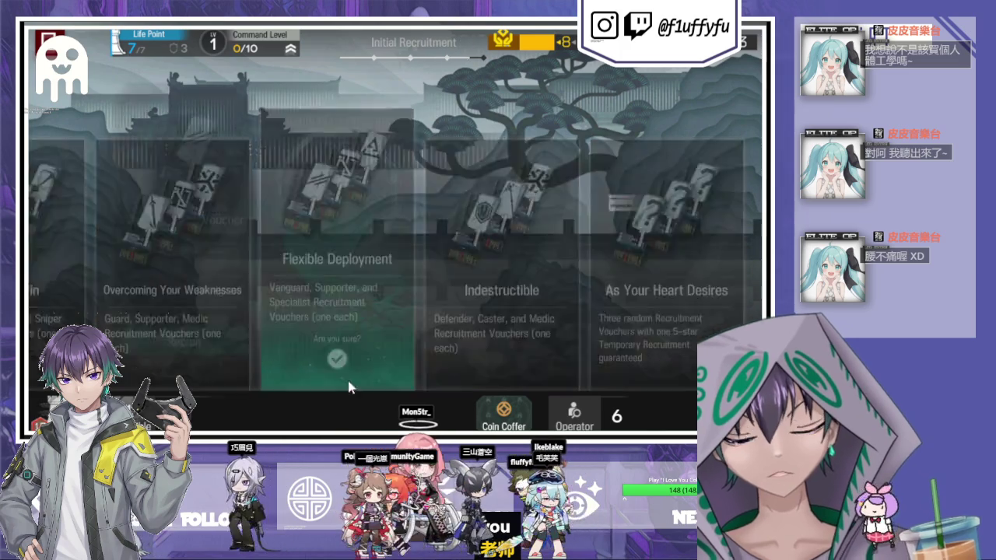
Recruit Tragodia from friends' support operators with the Supporter voucher.
click(359, 350)
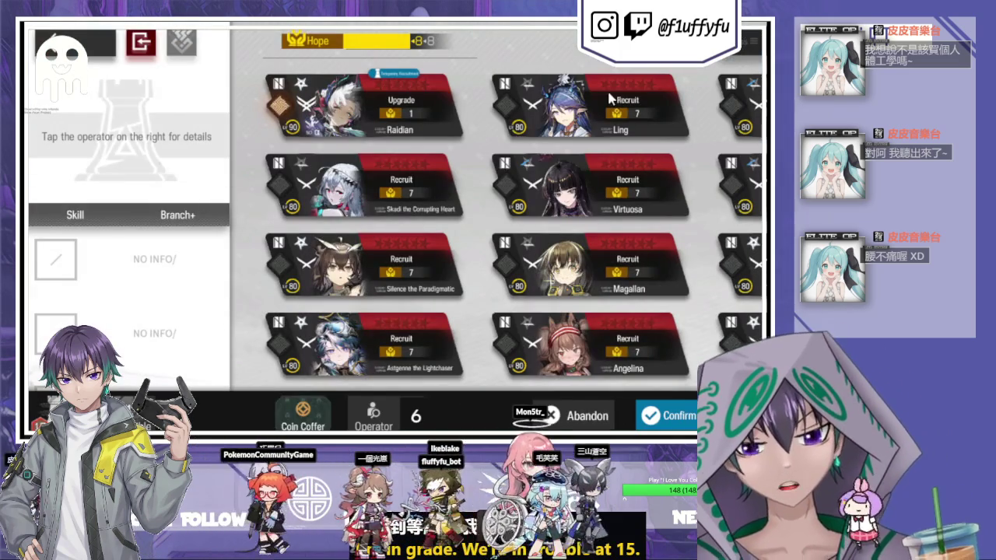
click(750, 40)
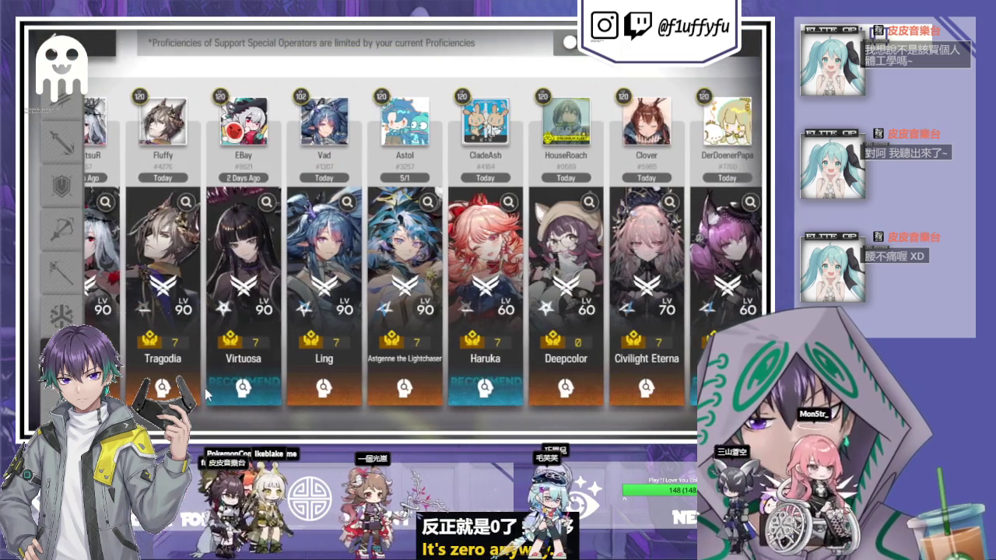
click(244, 296)
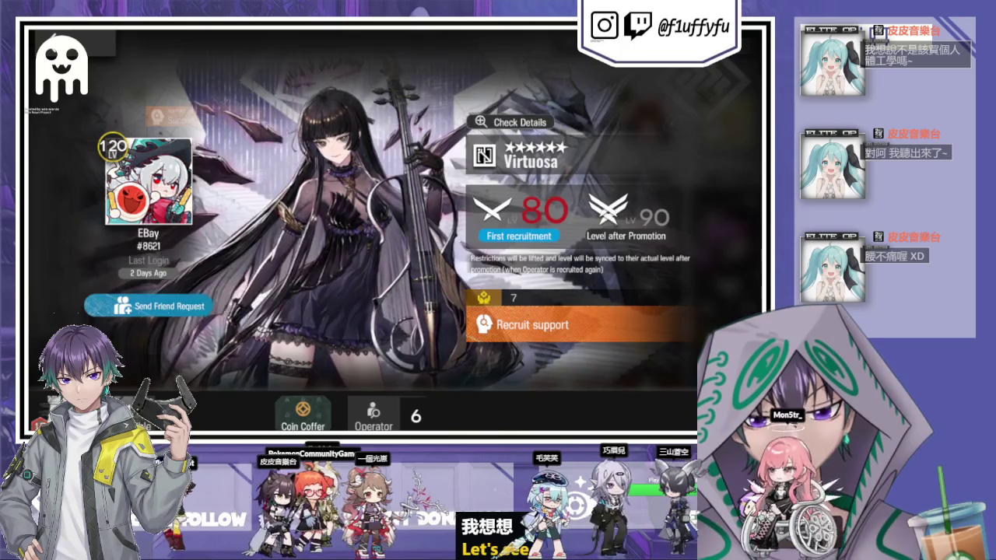
key(Escape)
click(163, 295)
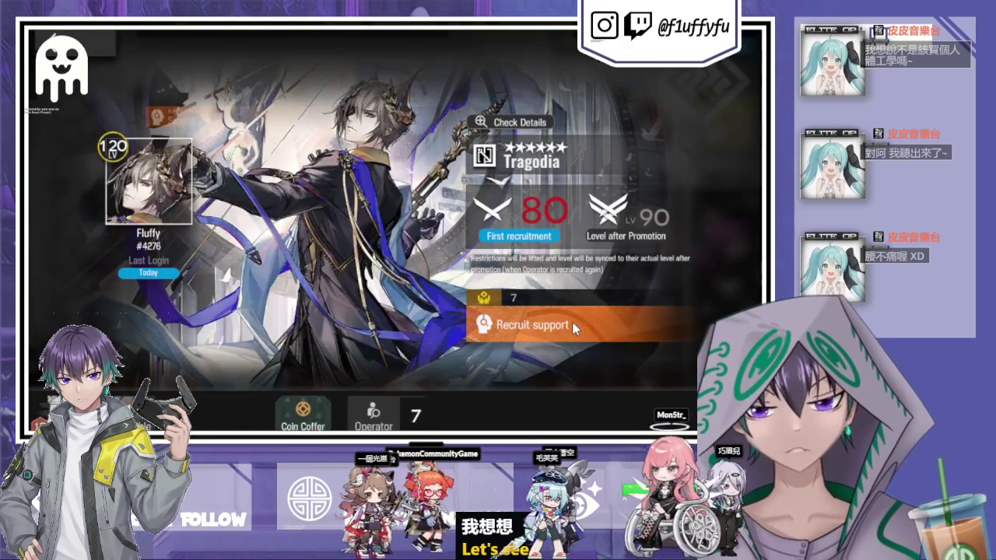
click(572, 322)
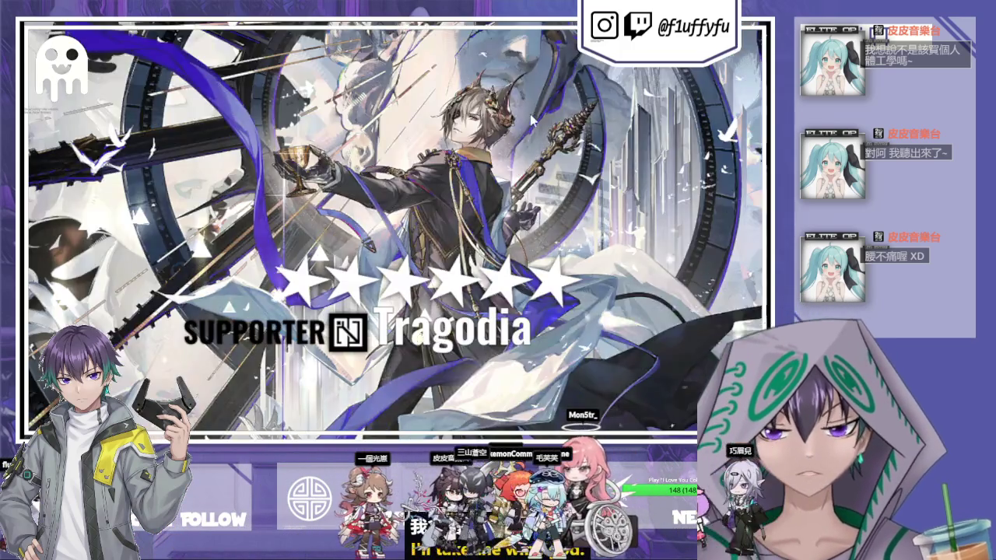
click(424, 347)
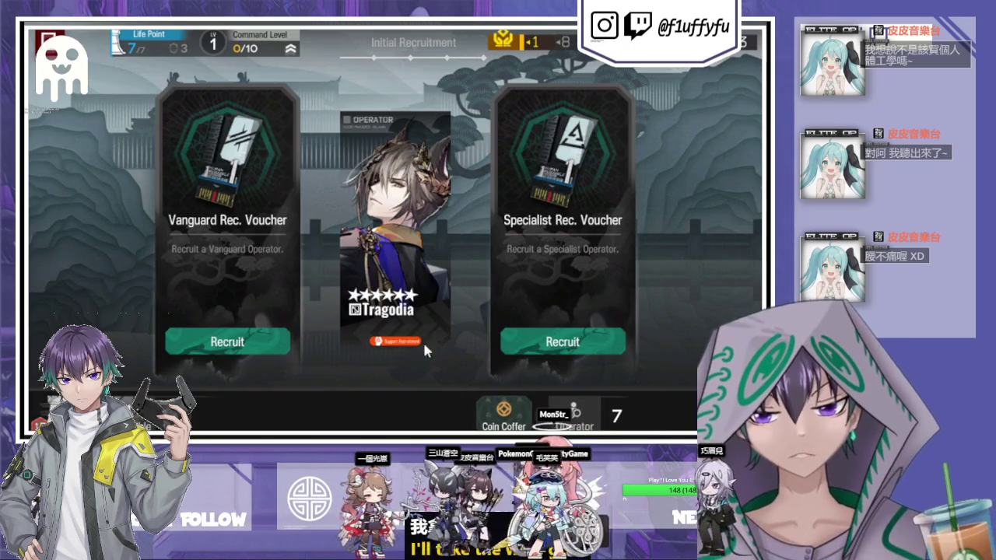
Use the Vanguard and Specialist vouchers to recruit Courier and Ethan, then enter floor I.
click(286, 349)
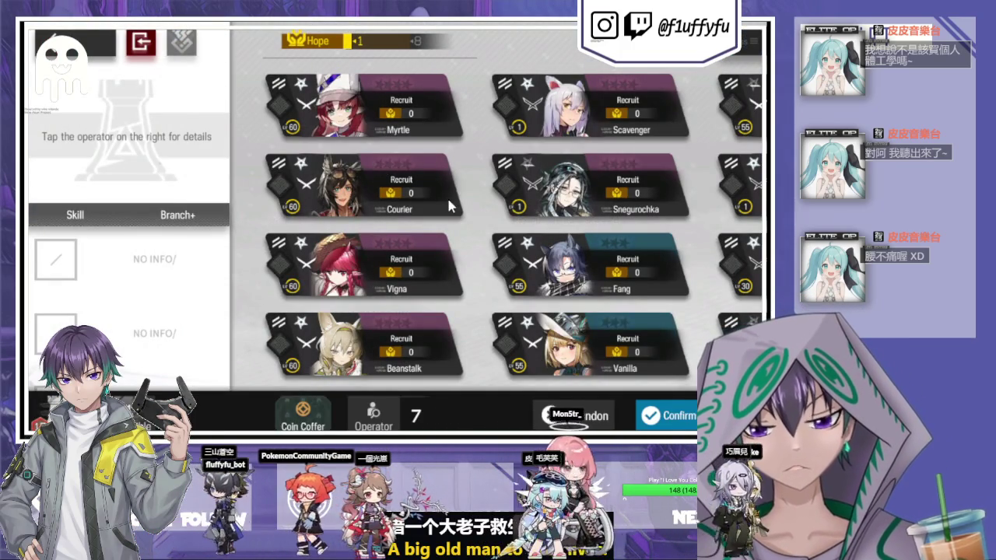
scroll(471, 304, down, 2)
click(360, 220)
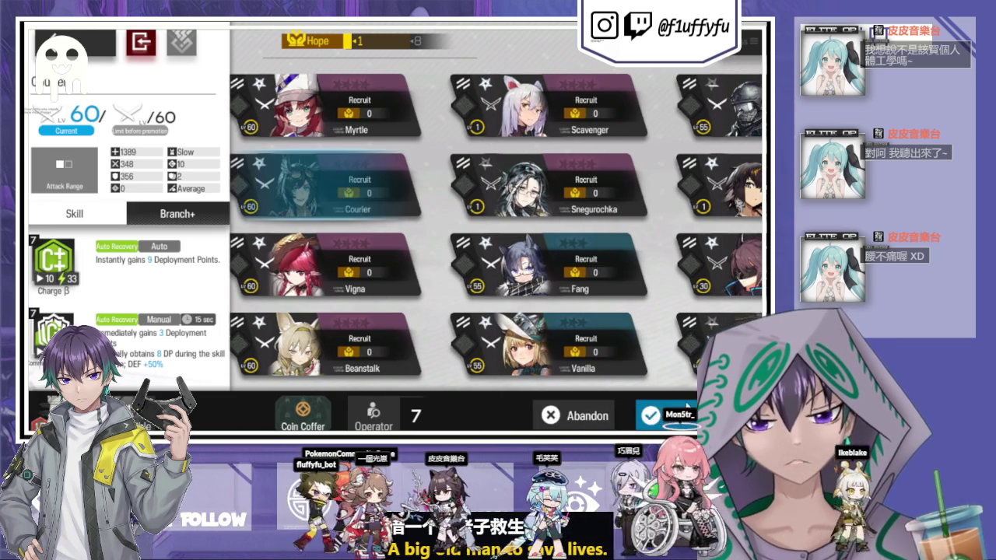
click(665, 415)
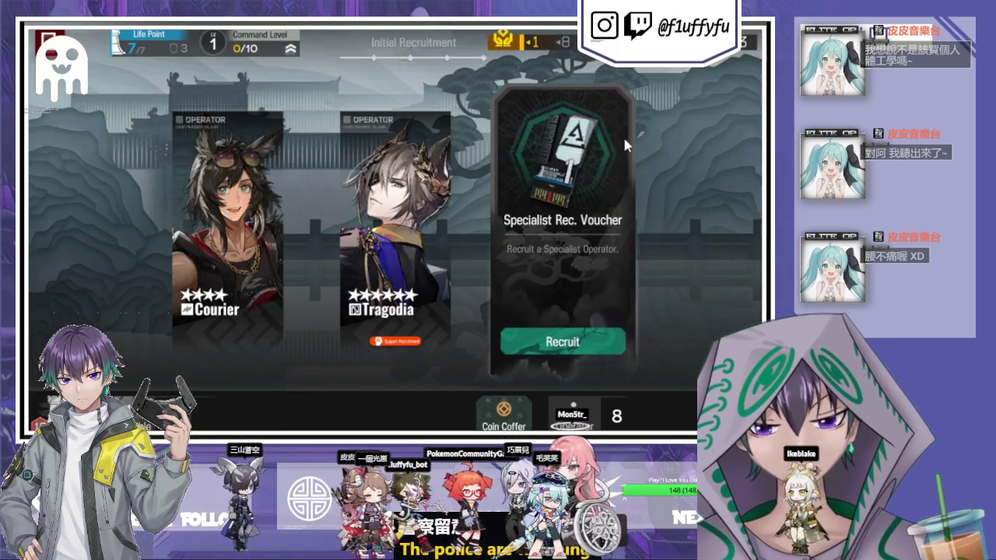
click(561, 342)
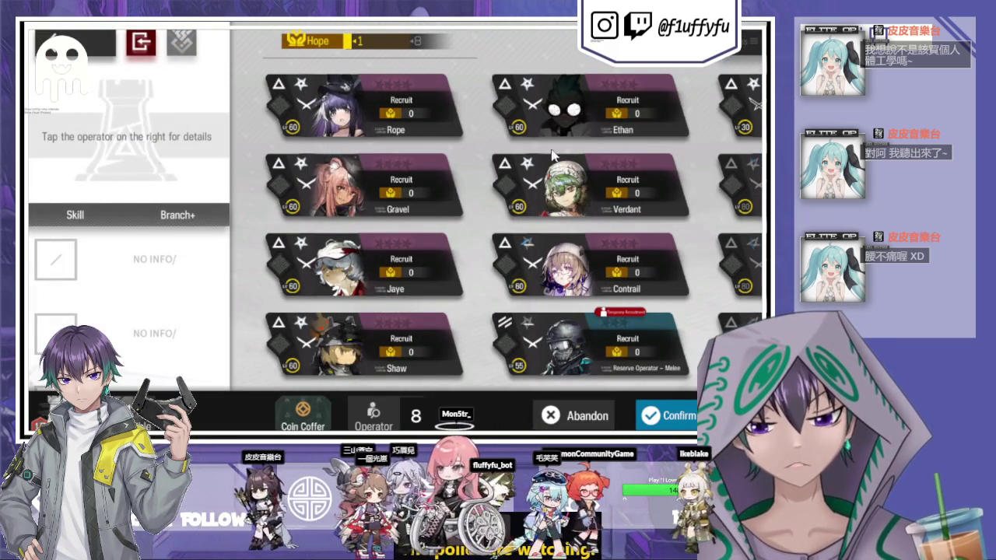
click(554, 132)
click(665, 415)
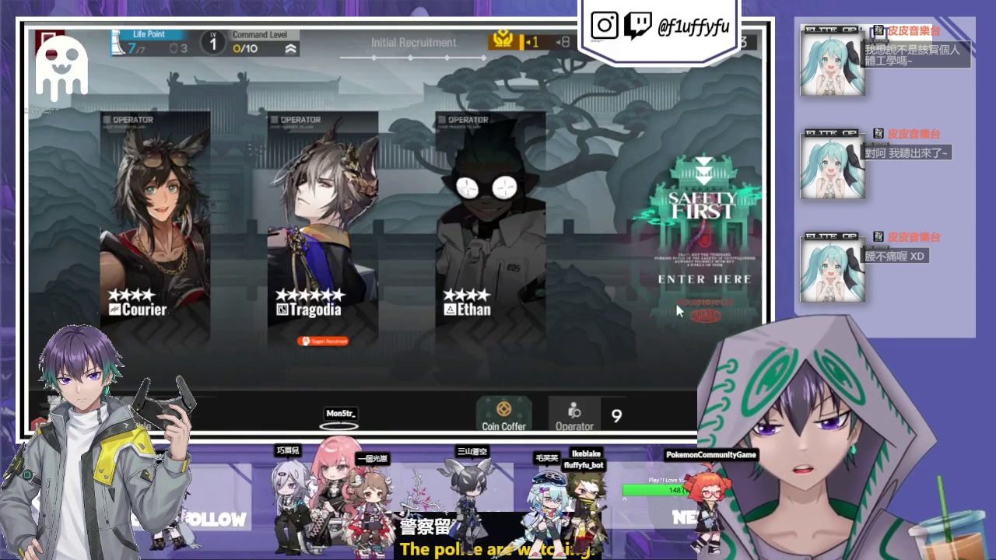
click(704, 194)
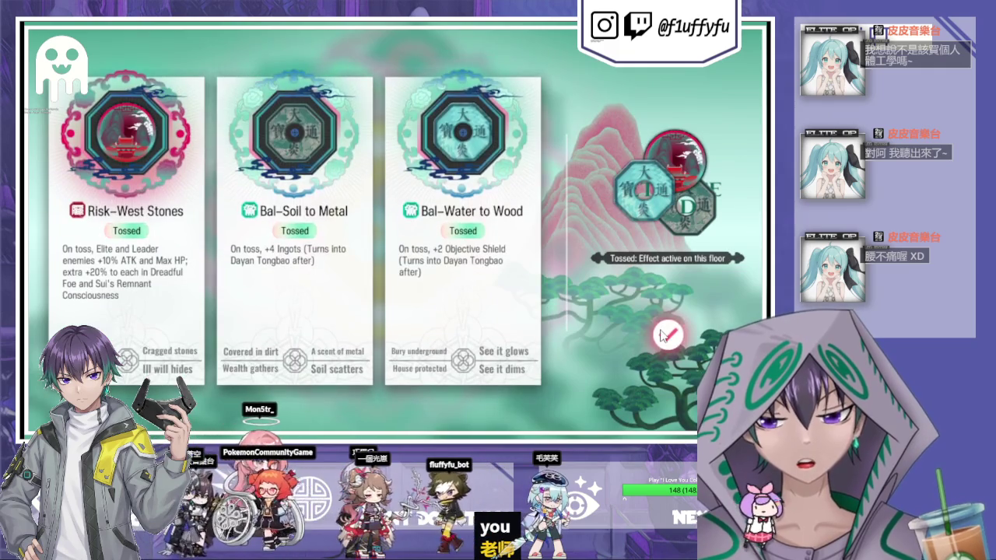
Dismiss the coin toss and start operation ISW-NO Ticket Please with the current squad.
click(668, 335)
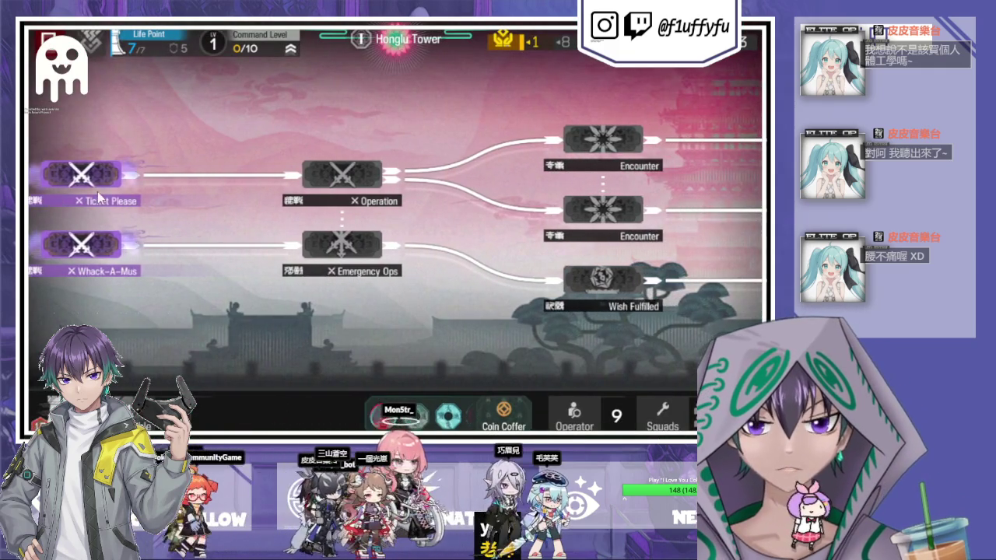
click(86, 173)
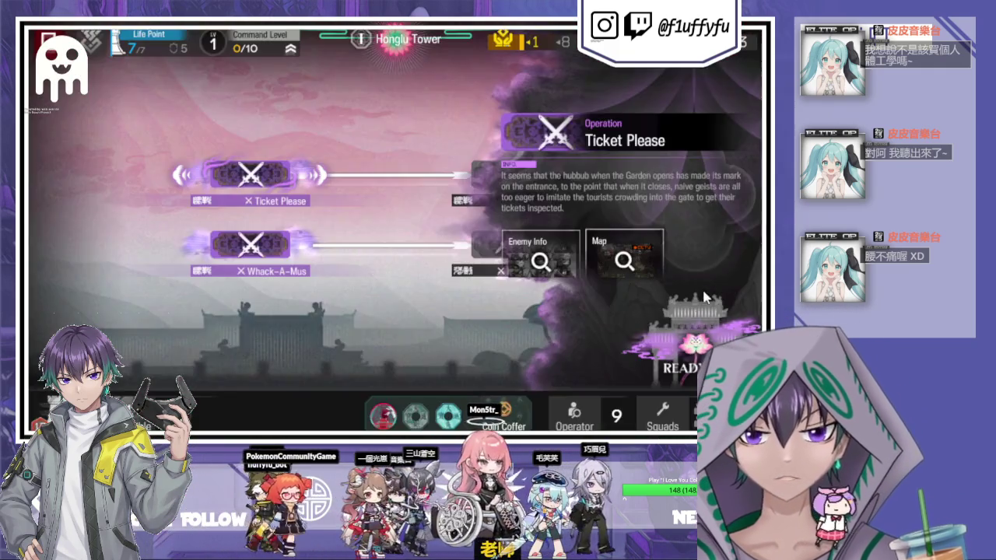
click(676, 365)
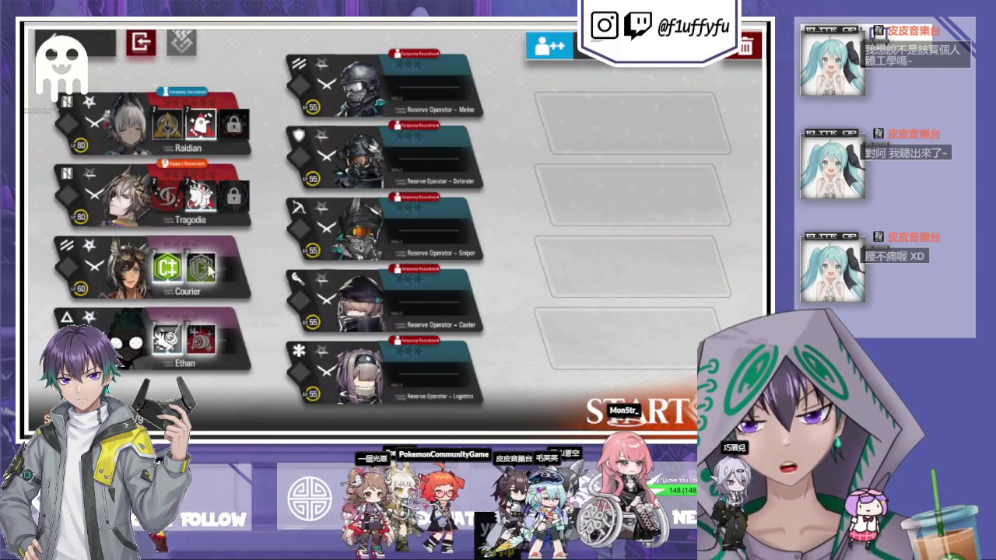
click(615, 432)
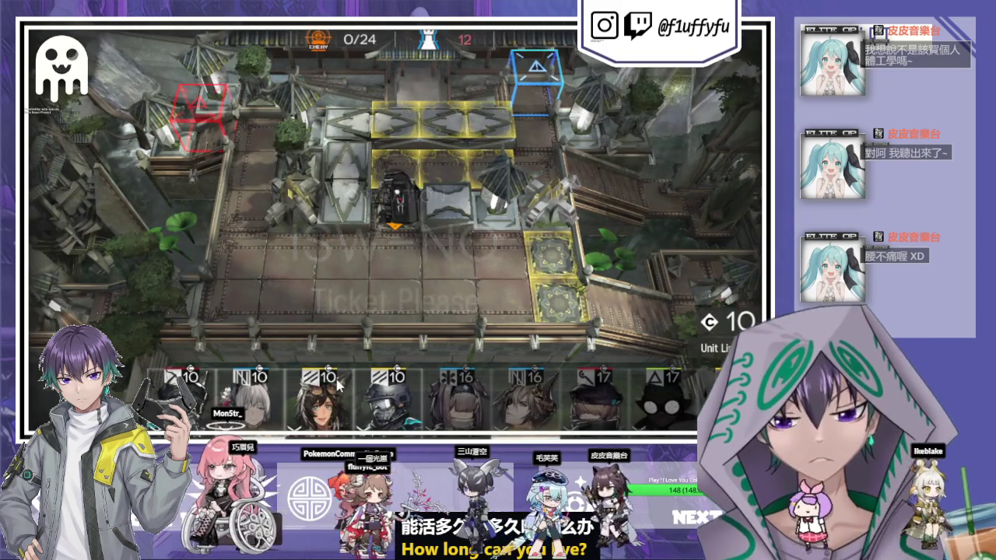
Deploy the 10- and 16-cost operators, Raidian with two summons, and a sniper.
mouse_move(339, 382)
mouse_down()
mouse_move(397, 167)
mouse_move(566, 139)
mouse_up()
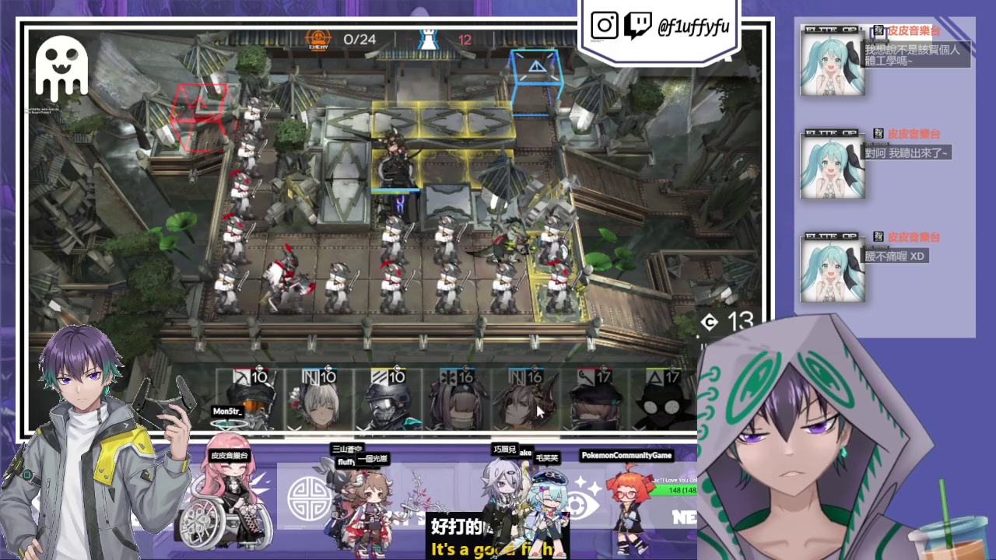
mouse_move(542, 405)
mouse_down()
mouse_move(447, 187)
mouse_move(463, 381)
mouse_move(455, 343)
mouse_up()
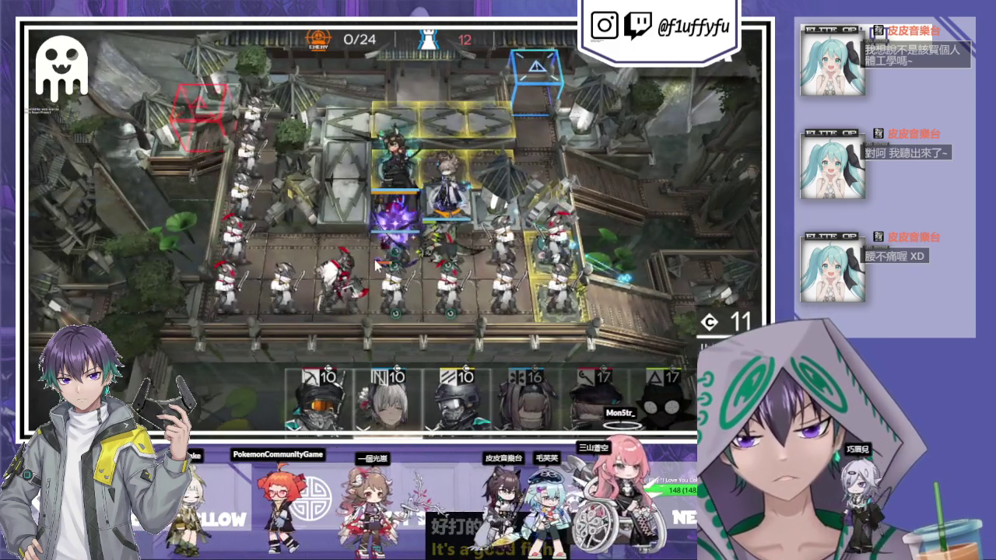
click(374, 259)
drag(373, 372, 365, 382)
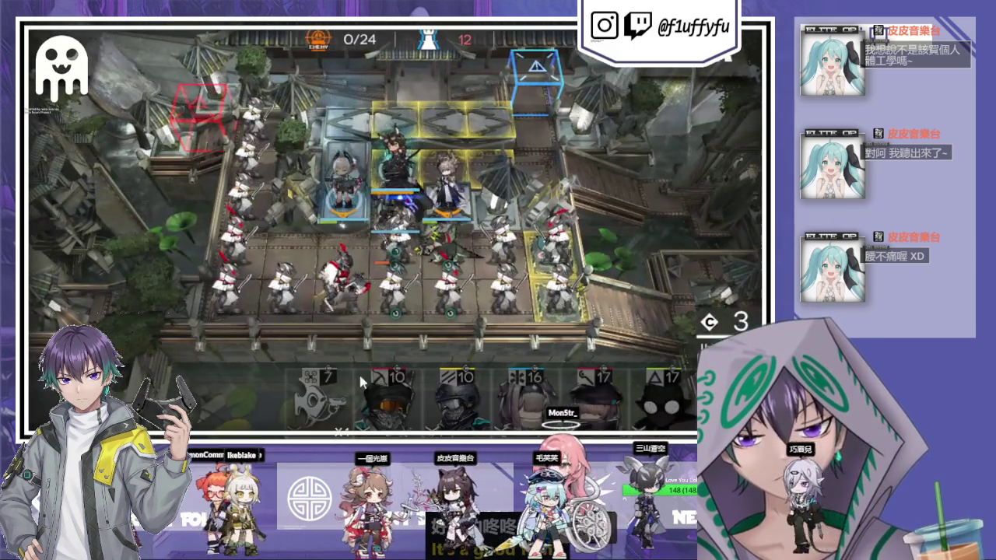
mouse_move(315, 412)
mouse_down()
mouse_move(395, 208)
mouse_move(436, 208)
mouse_up()
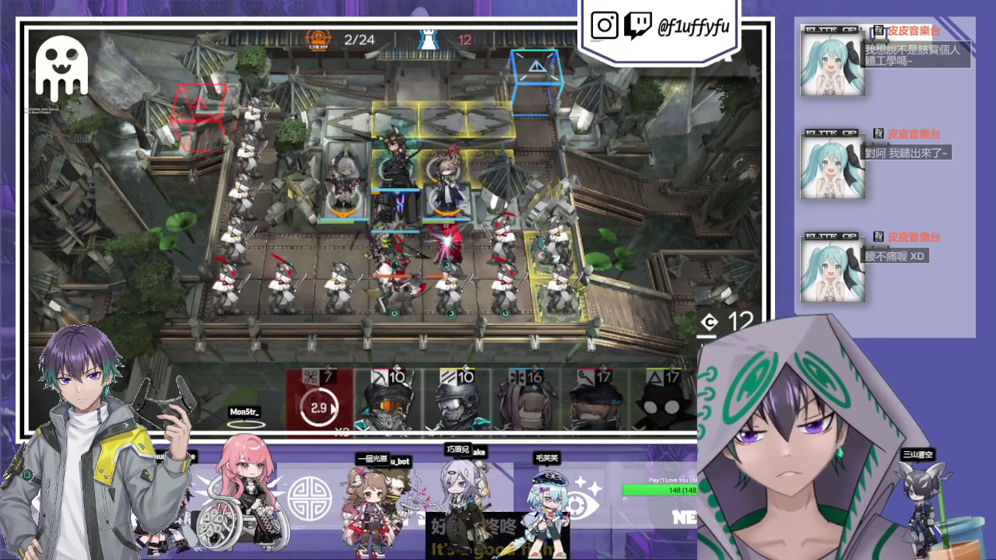
mouse_move(326, 397)
mouse_down()
mouse_move(426, 233)
mouse_move(521, 233)
mouse_up()
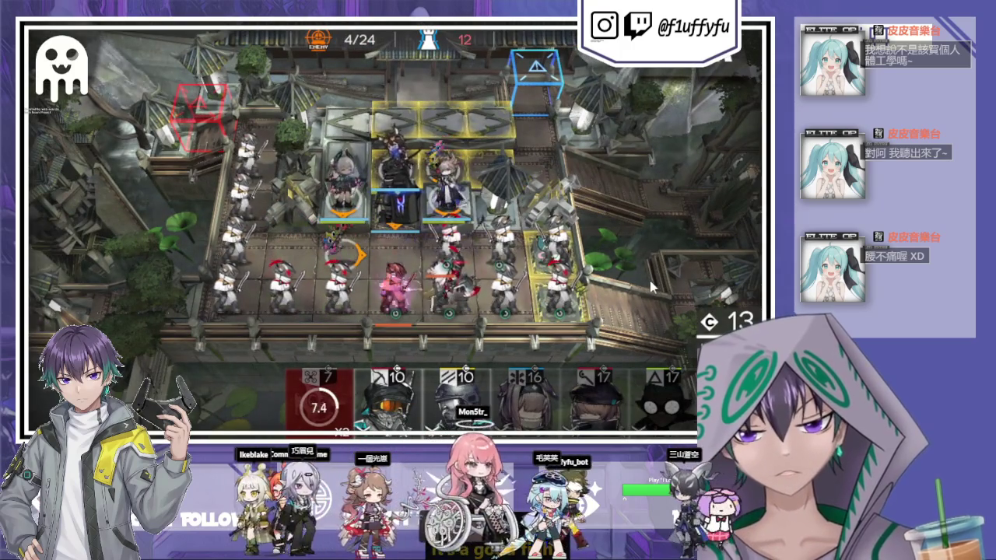
click(387, 395)
mouse_move(414, 181)
mouse_down()
mouse_move(388, 165)
mouse_move(319, 165)
mouse_up()
Deploy the 5-cost cat unit and Cycle on a right-side tile.
click(451, 186)
click(510, 221)
drag(319, 397, 467, 292)
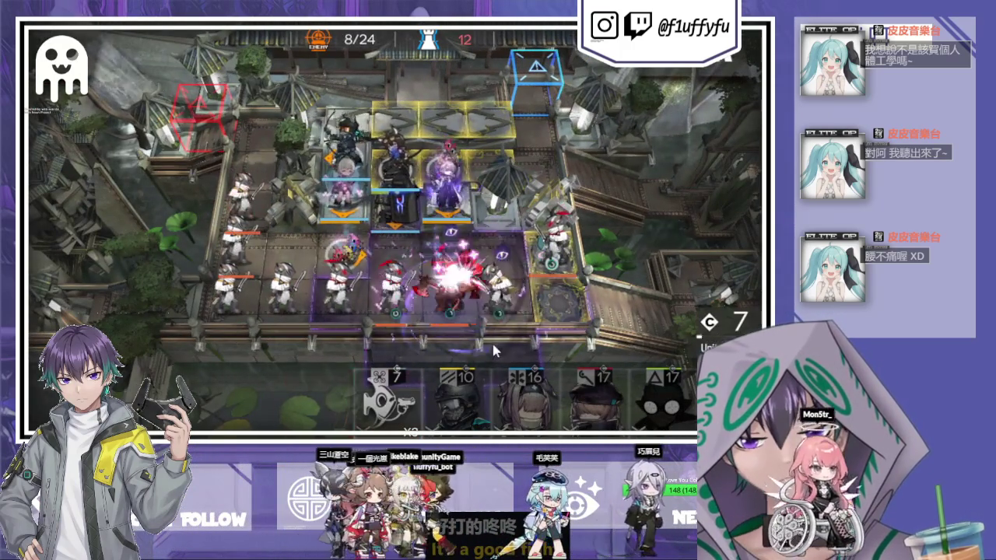
click(388, 395)
mouse_move(561, 193)
mouse_down()
mouse_move(575, 218)
mouse_move(561, 315)
mouse_up()
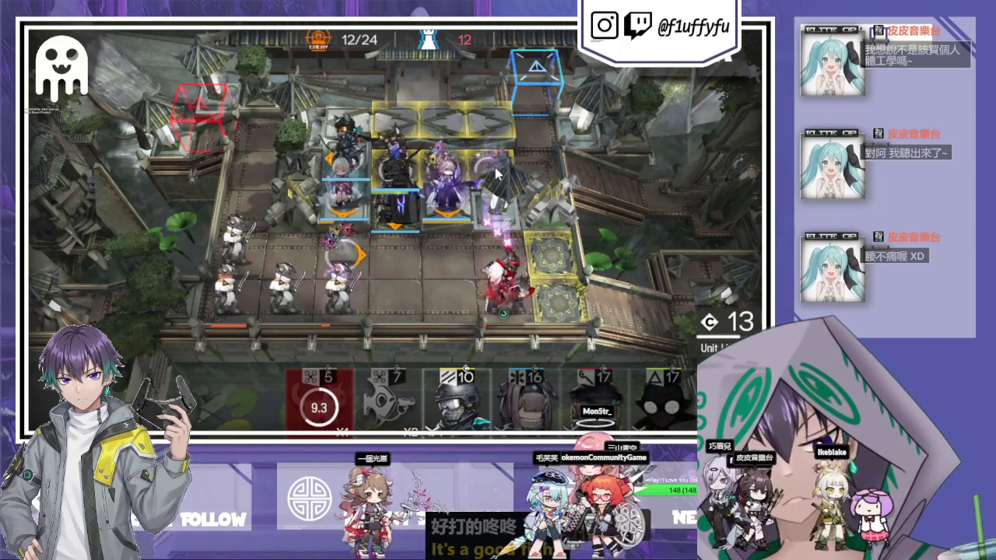
click(388, 393)
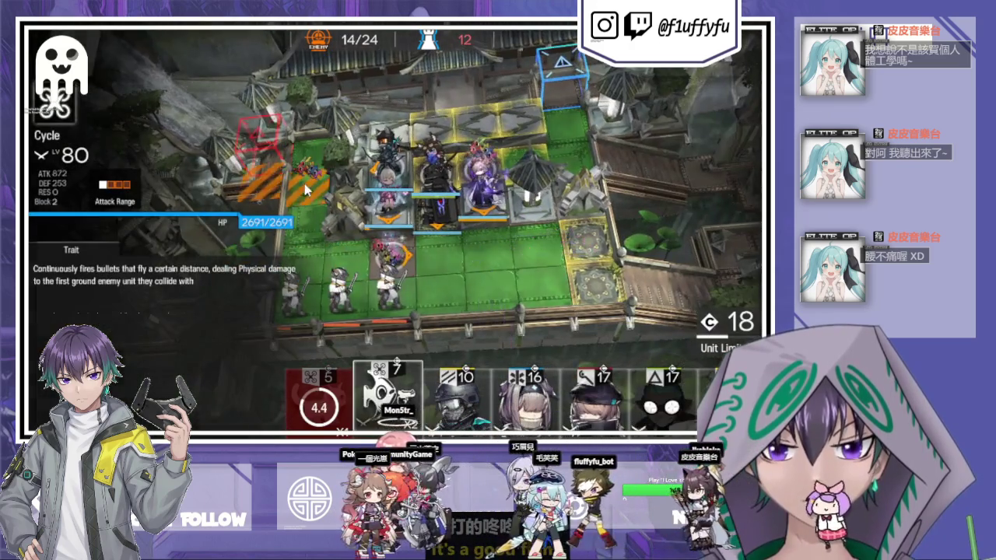
Deploy Cycle and the 17-cost operator, fire a ready skill, and place Cycle's 7-cost summon.
drag(306, 188, 472, 282)
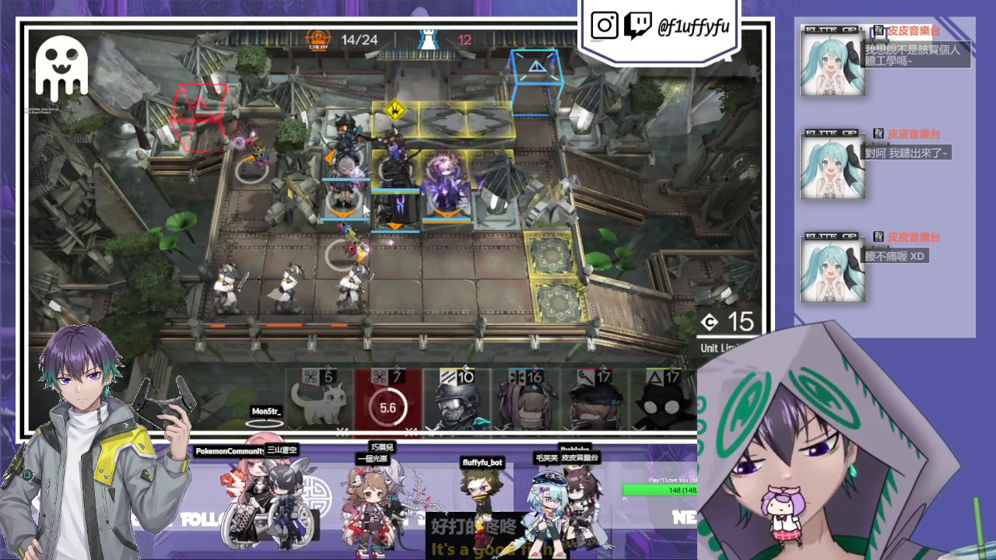
click(396, 177)
click(507, 235)
mouse_move(603, 397)
mouse_down()
mouse_move(256, 136)
mouse_move(325, 366)
mouse_up()
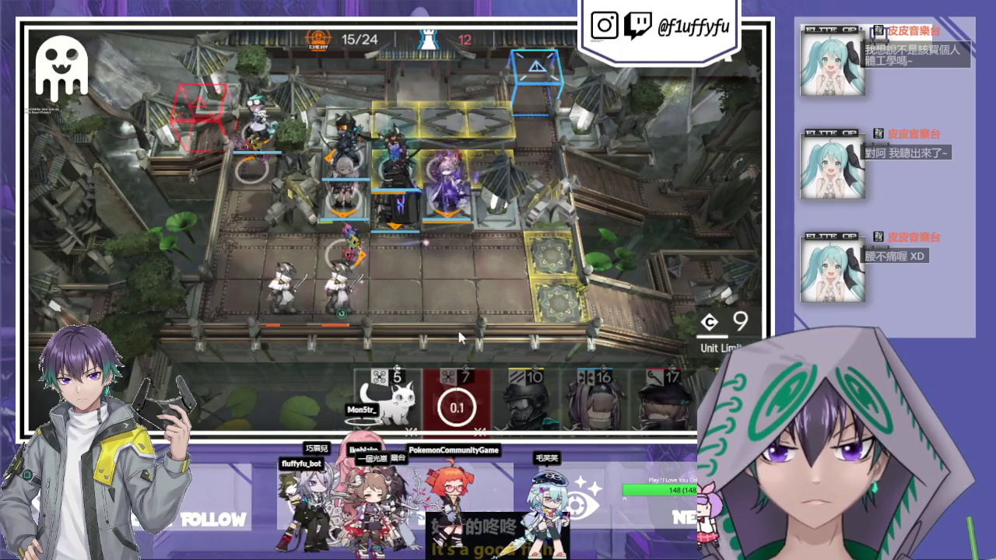
mouse_move(468, 412)
mouse_down()
mouse_move(425, 307)
mouse_move(385, 265)
mouse_up()
drag(367, 189, 309, 265)
mouse_move(468, 397)
mouse_down()
mouse_move(342, 194)
mouse_move(290, 360)
mouse_up()
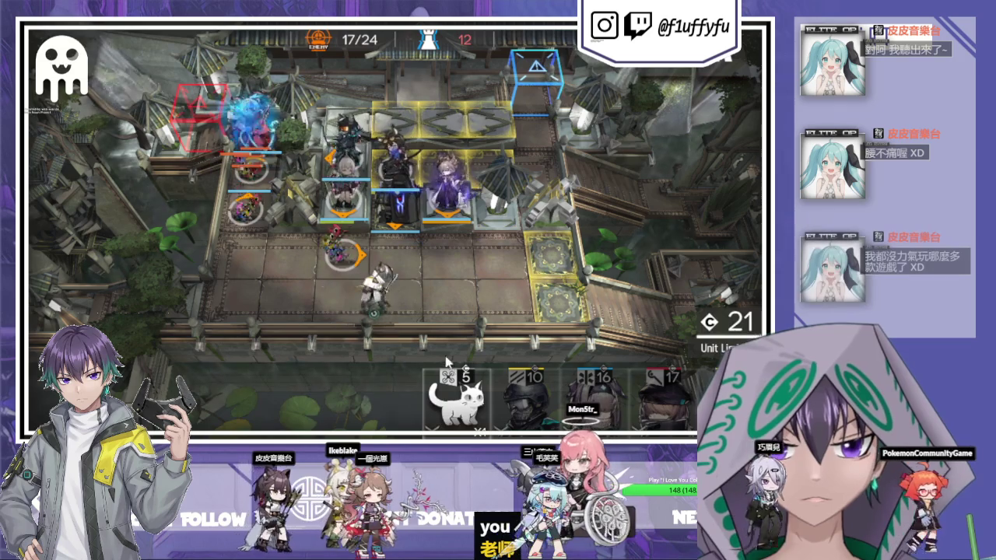
Deploy the reserve caster and use deployment-point skills until the Flawless Victory.
click(532, 273)
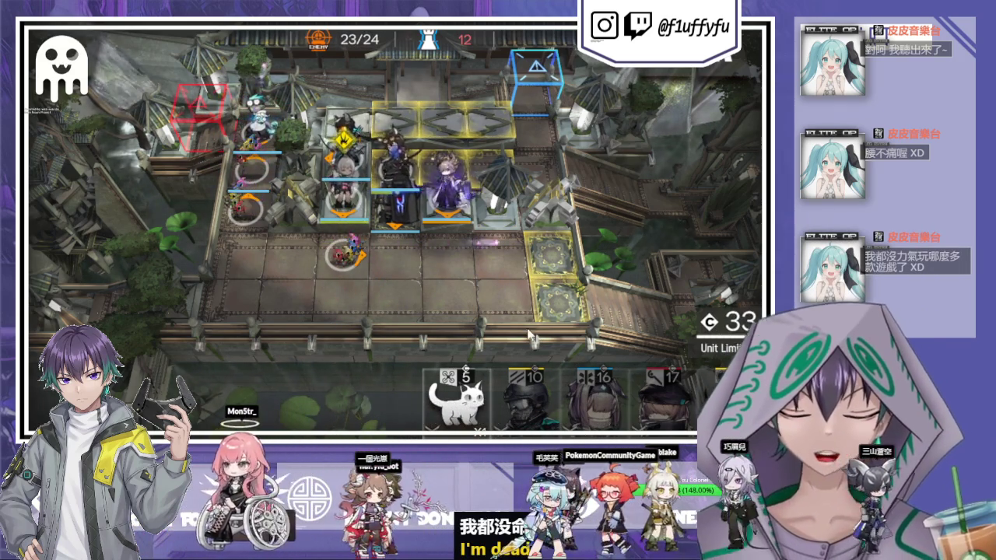
click(382, 157)
click(382, 157)
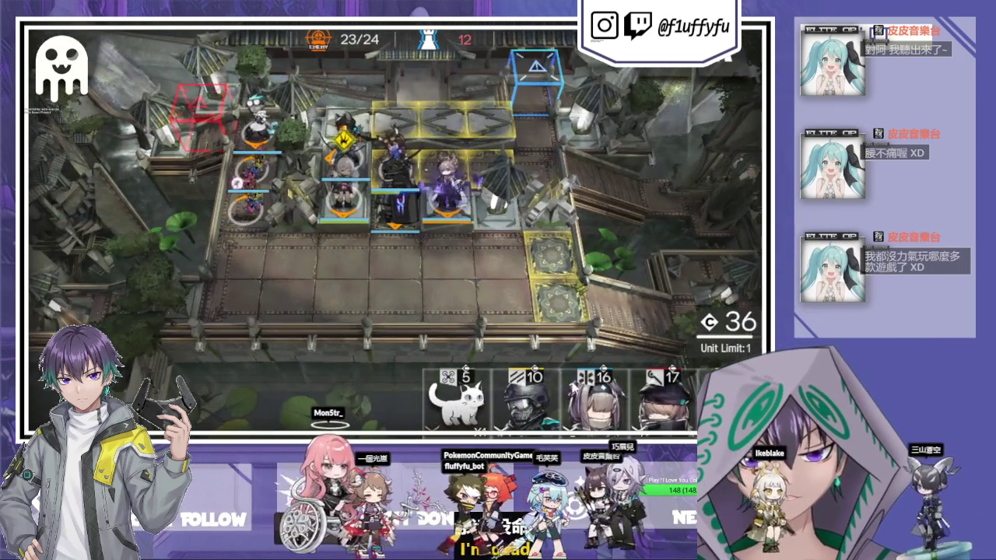
mouse_move(682, 406)
mouse_down()
mouse_move(404, 138)
mouse_move(441, 301)
mouse_up()
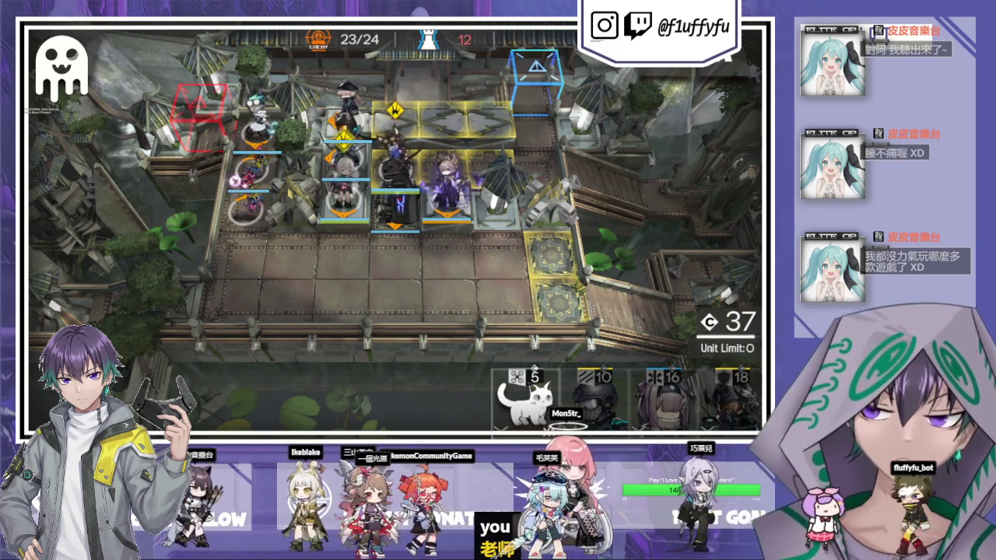
click(404, 182)
click(506, 298)
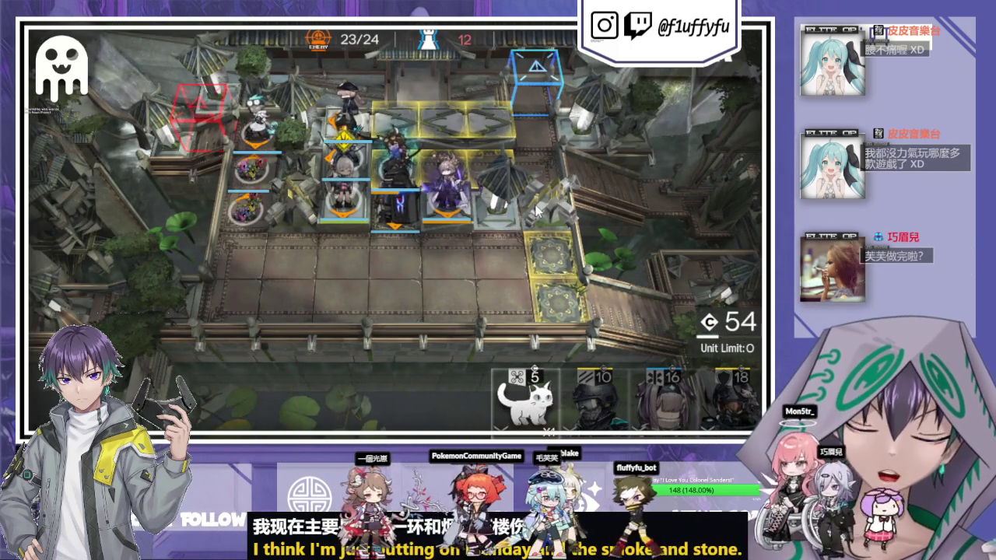
click(327, 193)
click(333, 263)
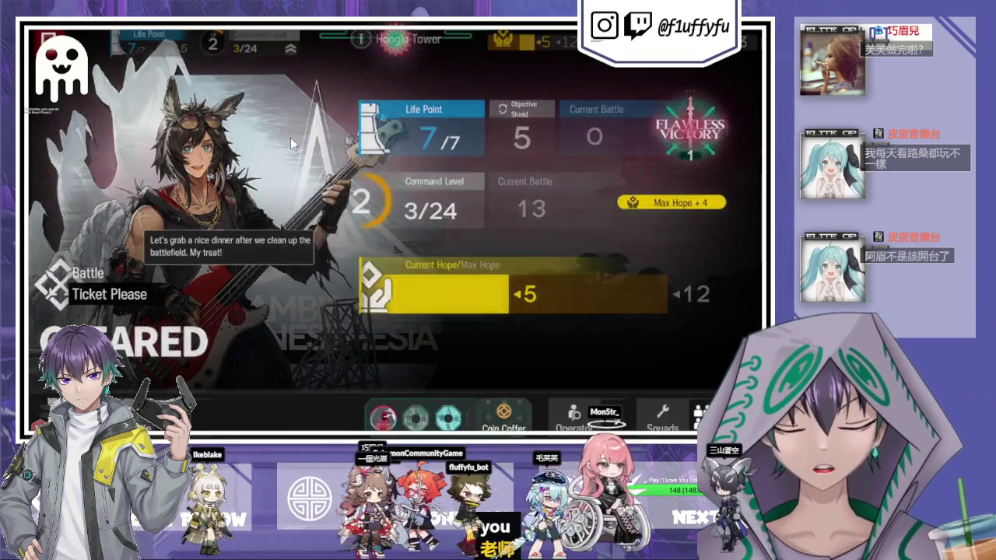
Keep the Originium Ingot reward and conserve the Caster Rec. Voucher instead of recruiting.
click(224, 224)
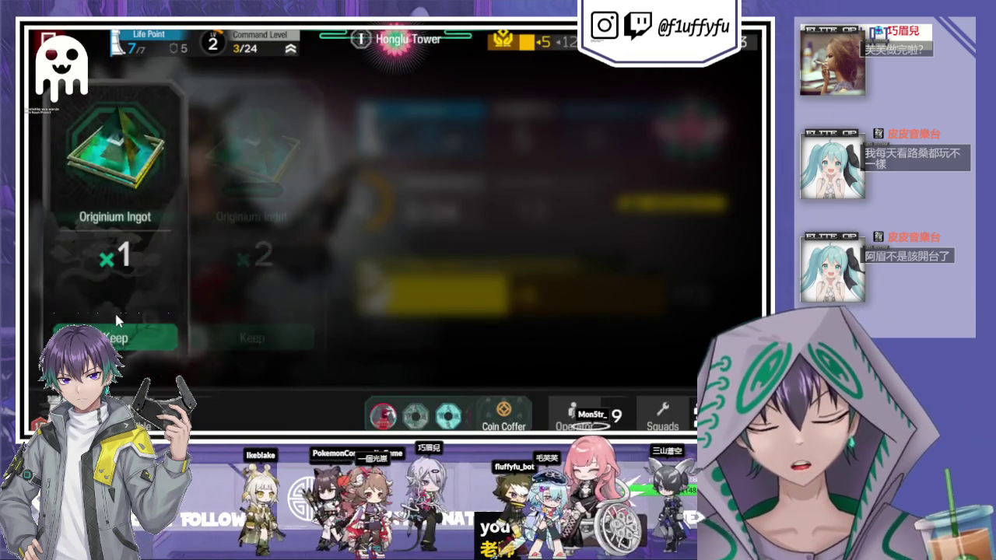
click(115, 337)
click(115, 338)
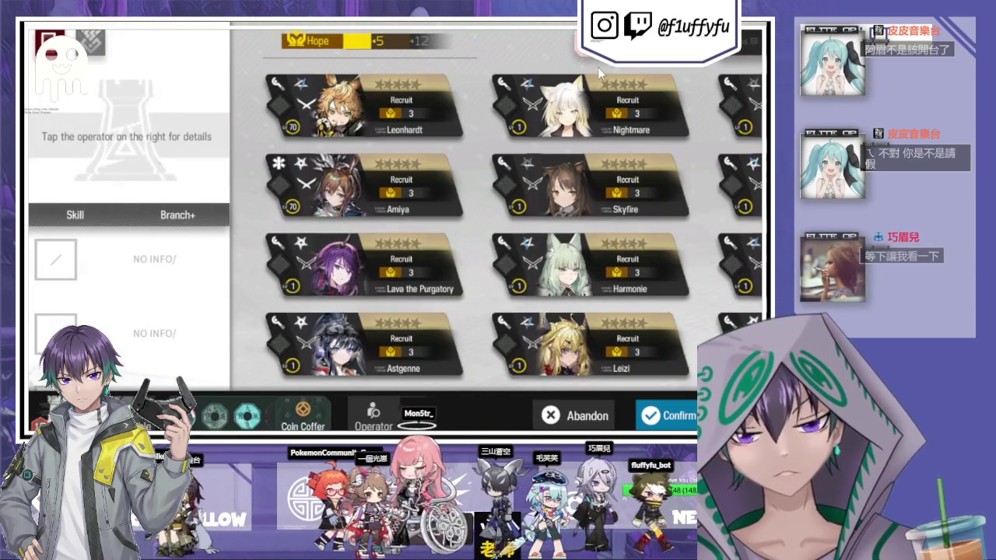
click(576, 416)
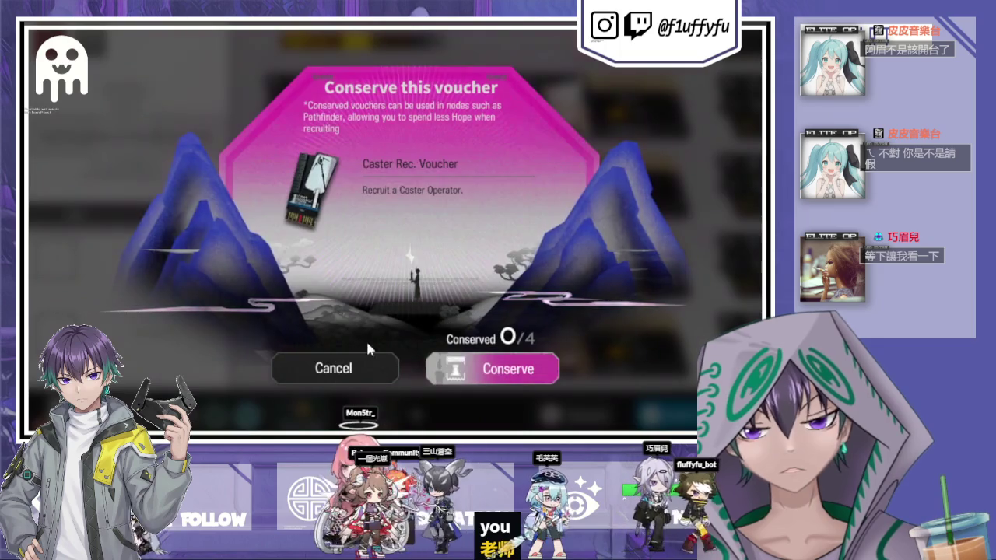
click(490, 369)
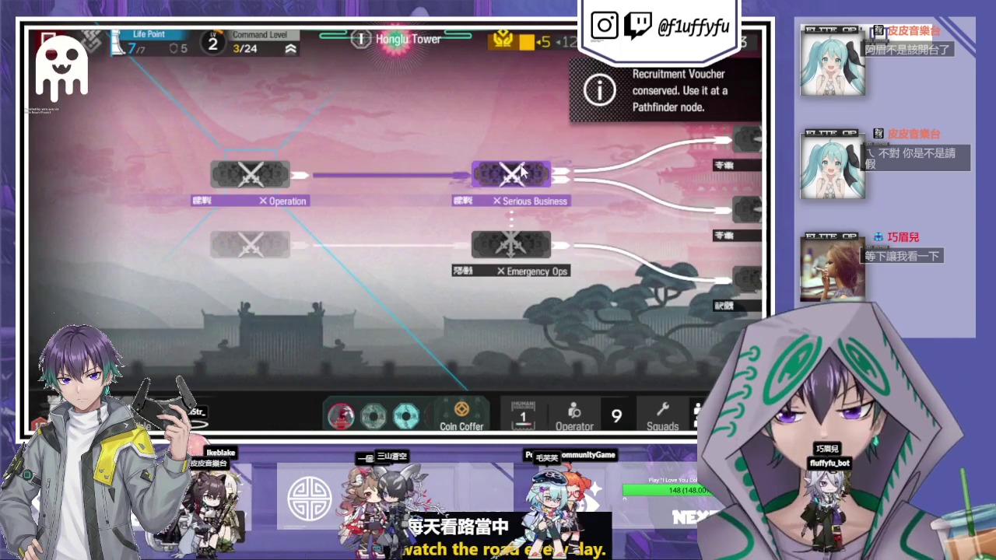
Start operation ISW-NO Serious Business with the current squad.
click(521, 171)
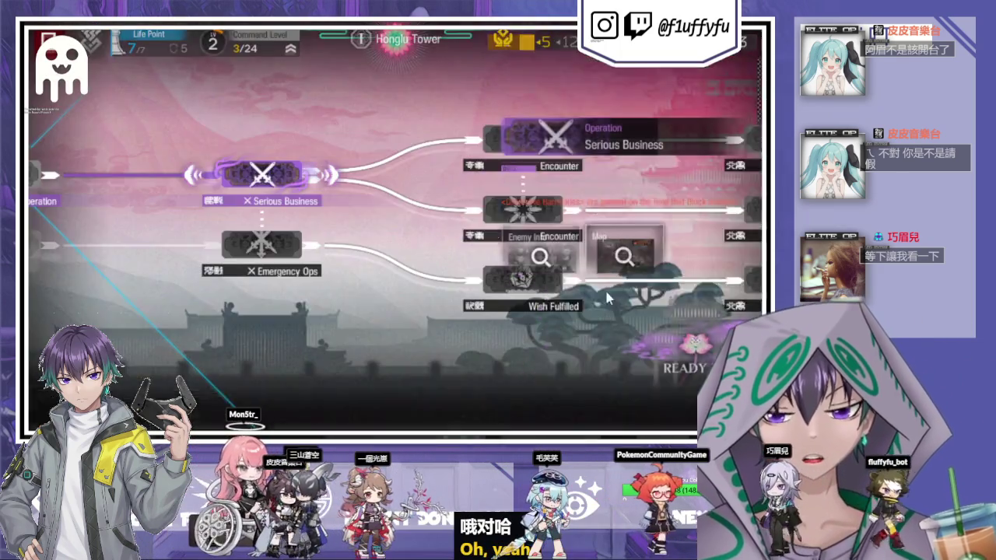
click(629, 229)
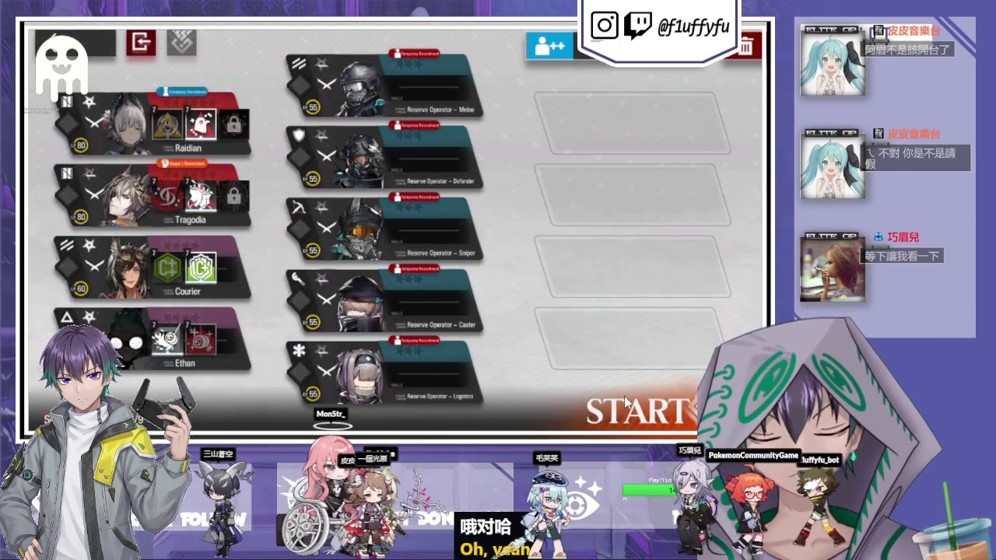
click(625, 400)
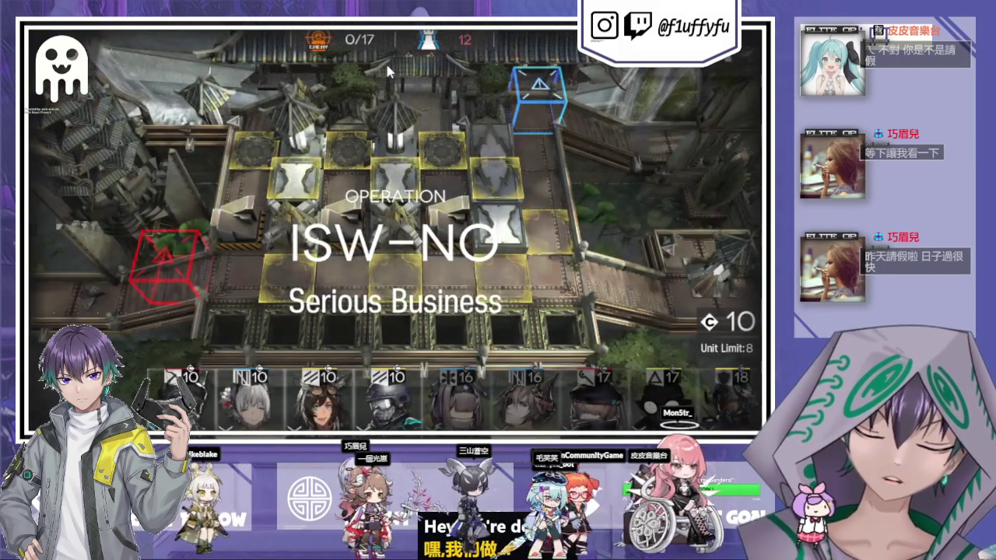
Deploy Courier, the white-haired operator facing left and the 7-cost summon, then activate a skill.
mouse_move(319, 397)
mouse_down()
mouse_move(435, 218)
mouse_move(536, 264)
mouse_move(523, 260)
mouse_move(537, 179)
mouse_up()
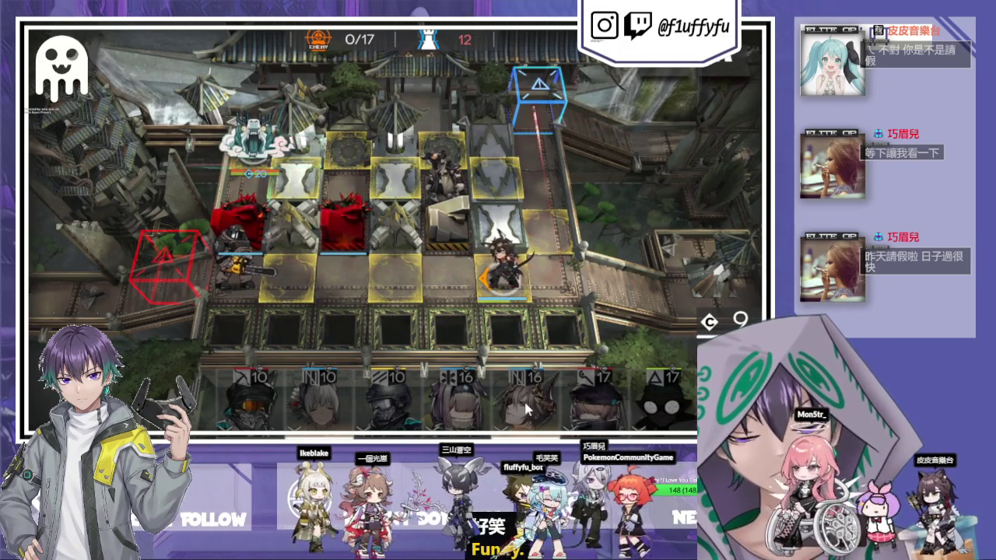
mouse_move(319, 397)
mouse_down()
mouse_move(467, 202)
mouse_move(498, 203)
mouse_up()
mouse_move(497, 204)
mouse_down()
mouse_move(404, 256)
mouse_move(290, 301)
mouse_up()
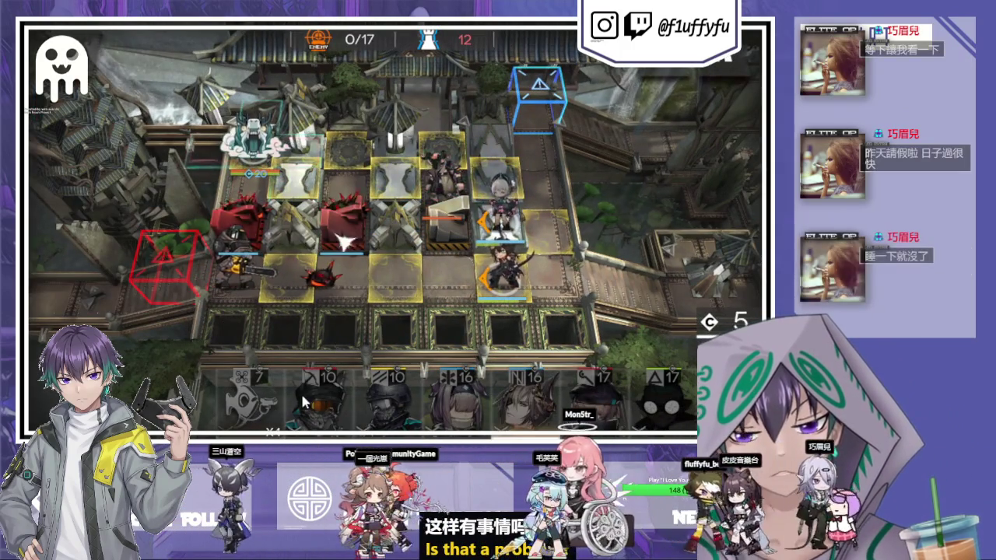
mouse_move(247, 397)
mouse_down()
mouse_move(507, 286)
mouse_move(451, 276)
mouse_move(676, 247)
mouse_up()
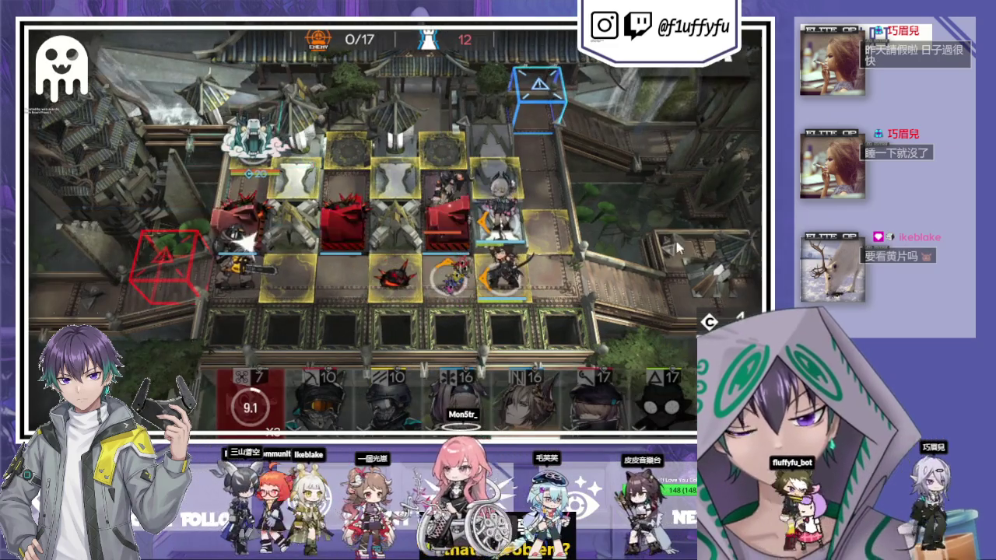
click(510, 289)
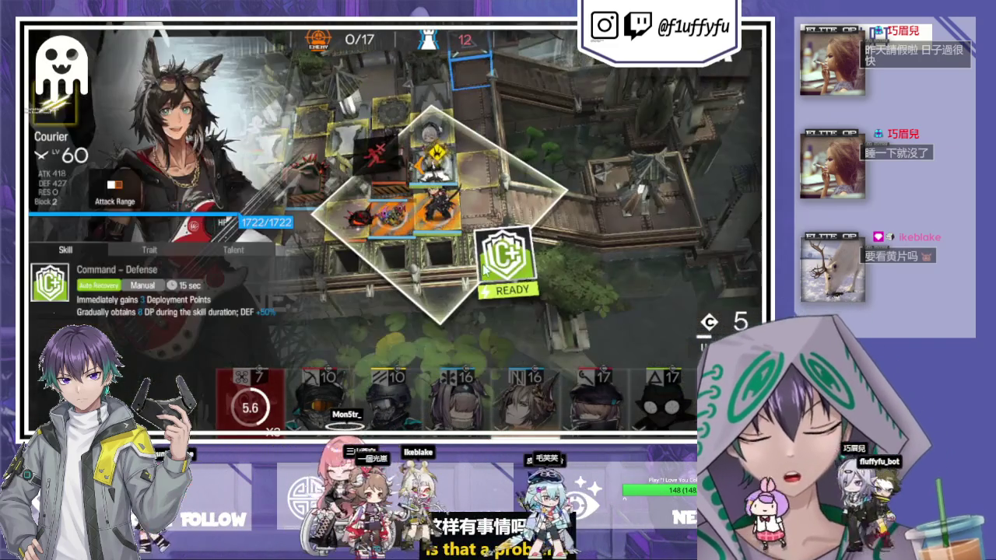
click(514, 272)
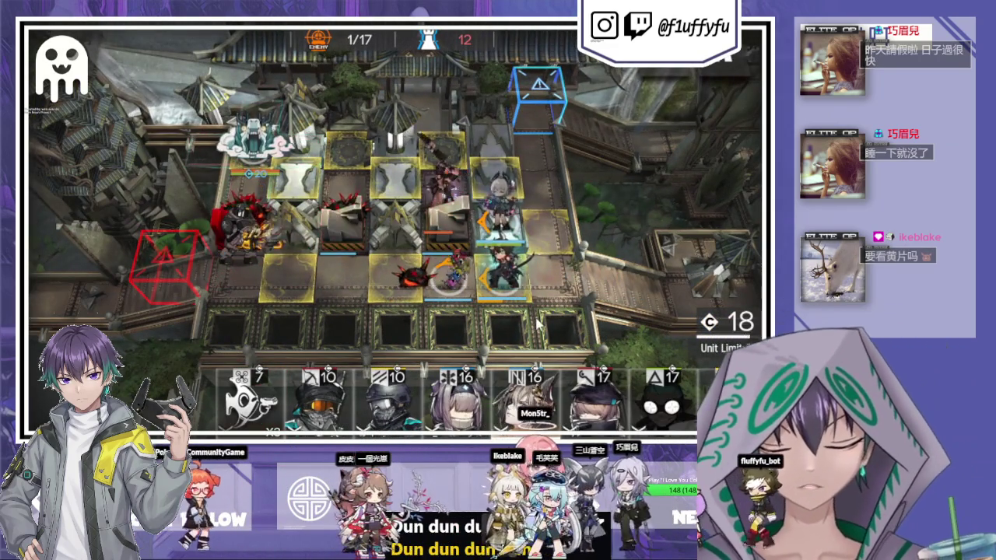
Check Raidian's skill, deploy the 16-cost operator, and place Cycle on a lower-row tile.
click(506, 222)
click(506, 222)
click(506, 222)
click(479, 313)
mouse_move(514, 389)
mouse_down()
mouse_move(431, 167)
mouse_move(432, 233)
mouse_up()
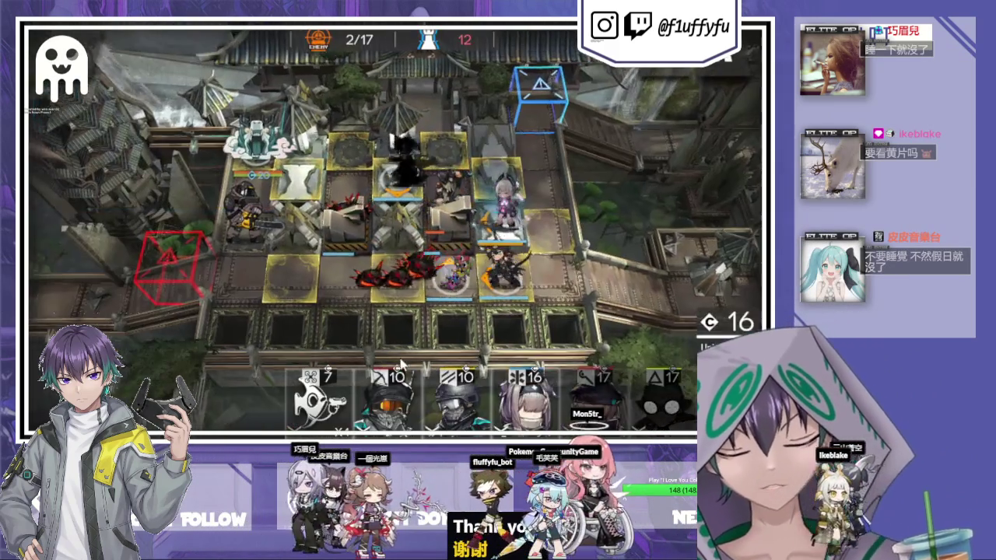
mouse_move(319, 393)
mouse_down()
mouse_move(433, 307)
mouse_move(433, 265)
mouse_up()
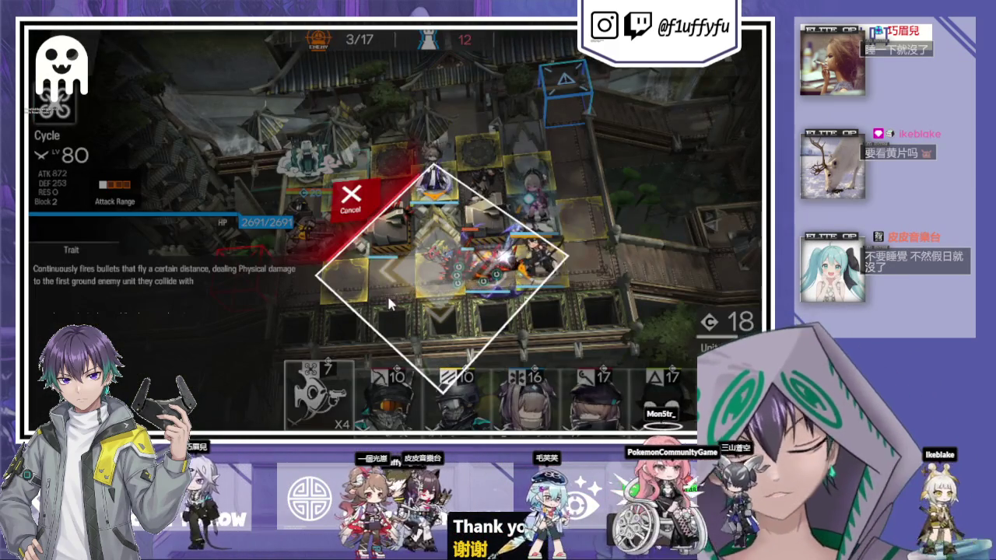
click(387, 293)
mouse_move(559, 270)
mouse_down()
mouse_move(573, 265)
mouse_move(625, 381)
mouse_up()
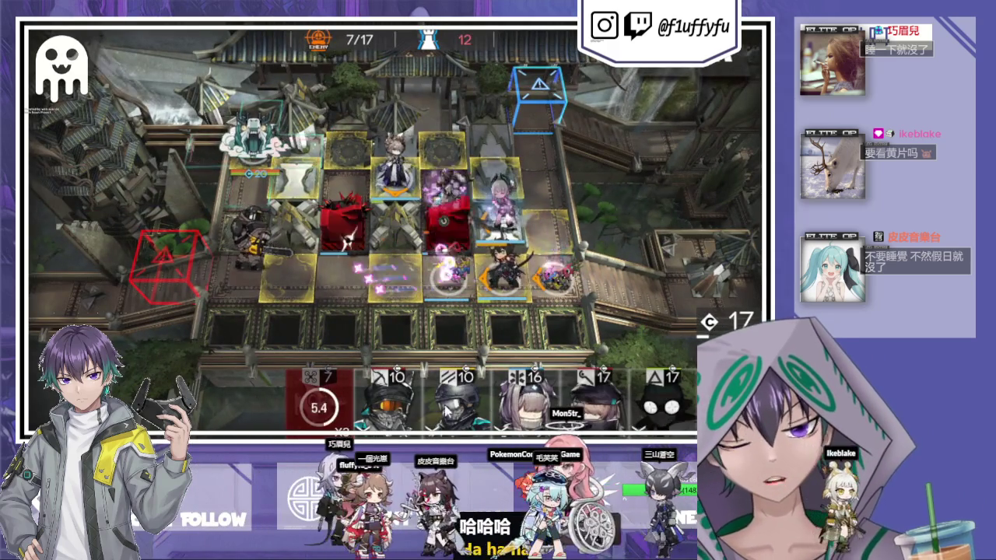
Deploy the 17-cost operator, another Cycle, the downward-facing sniper and the cat summon, and fire Courier's Command - Defense.
mouse_move(665, 401)
mouse_down()
mouse_move(394, 268)
mouse_move(381, 299)
mouse_up()
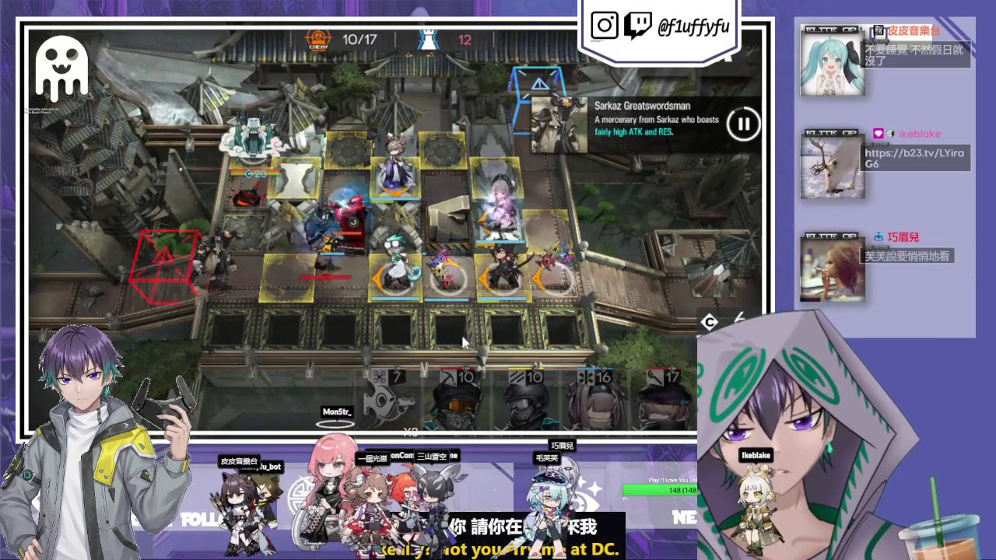
mouse_move(387, 397)
mouse_down()
mouse_move(296, 268)
mouse_move(216, 274)
mouse_up()
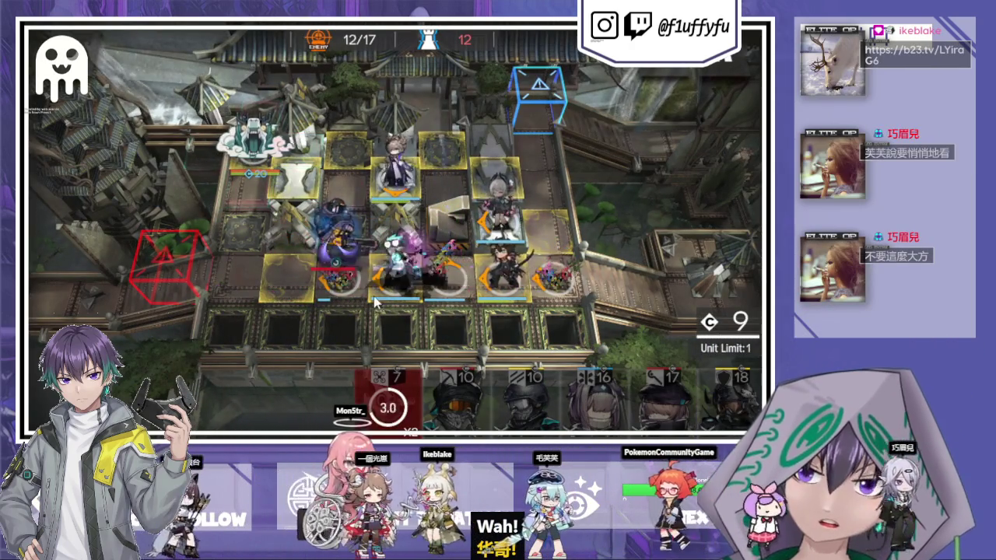
mouse_move(459, 400)
mouse_down()
mouse_move(366, 257)
mouse_move(294, 175)
mouse_move(294, 256)
mouse_up()
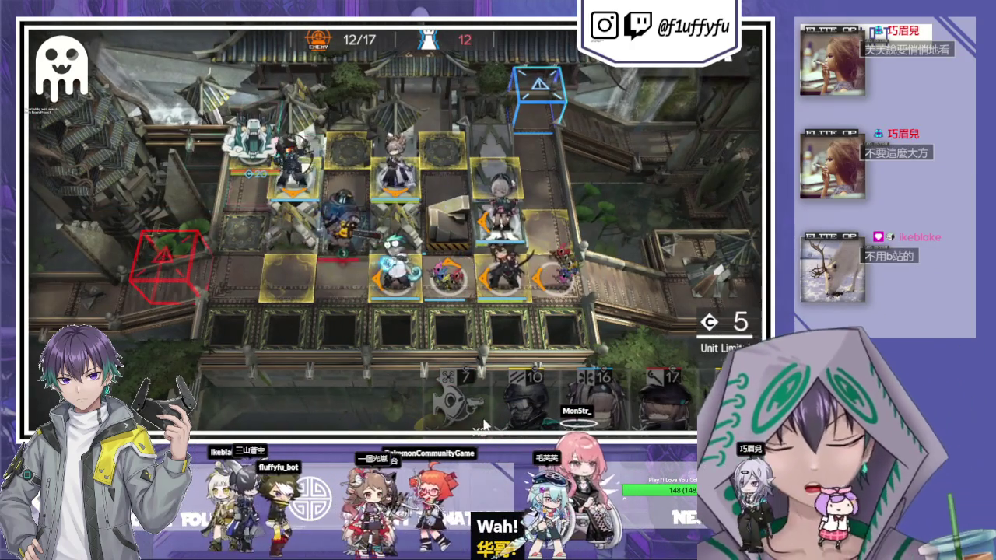
click(386, 393)
mouse_move(358, 303)
mouse_down()
mouse_move(342, 282)
mouse_move(355, 303)
mouse_up()
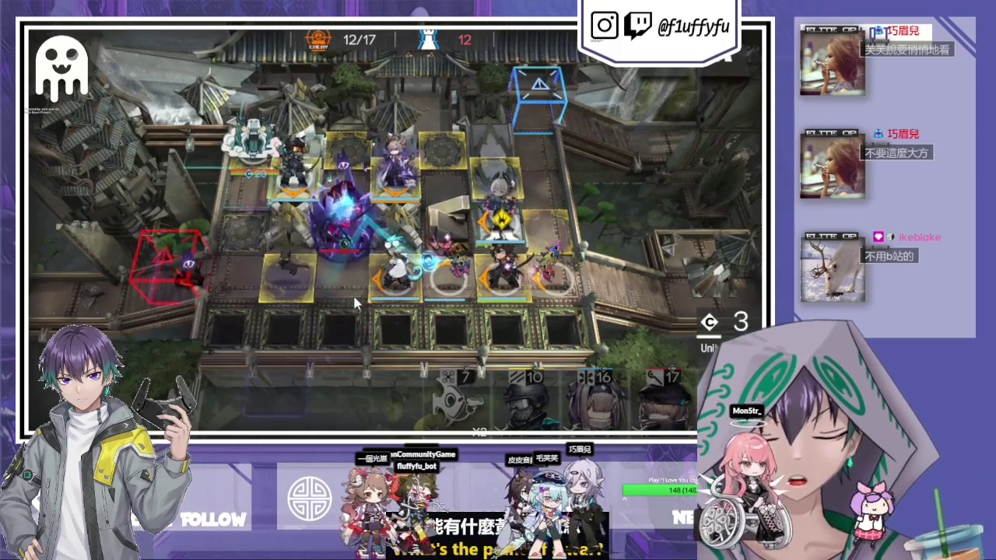
click(502, 264)
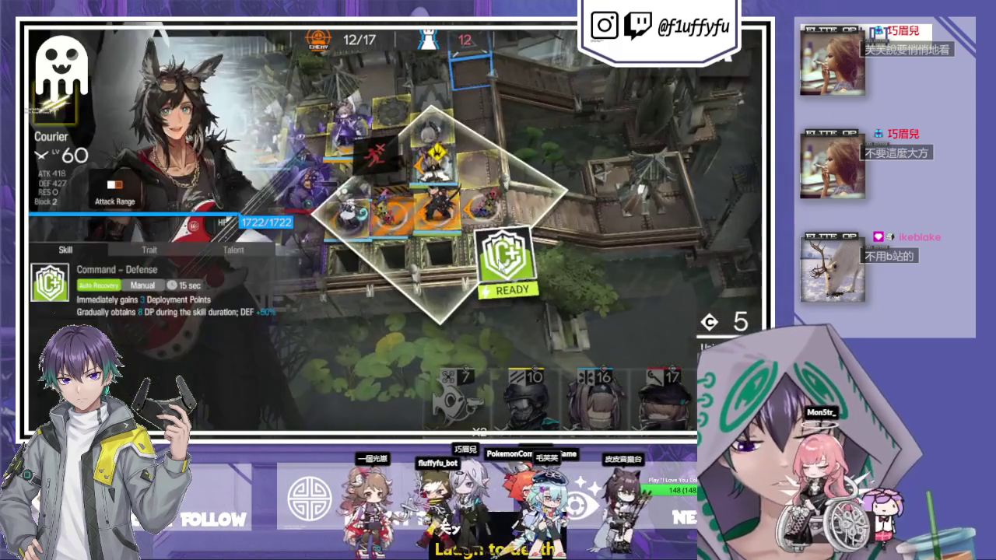
click(507, 256)
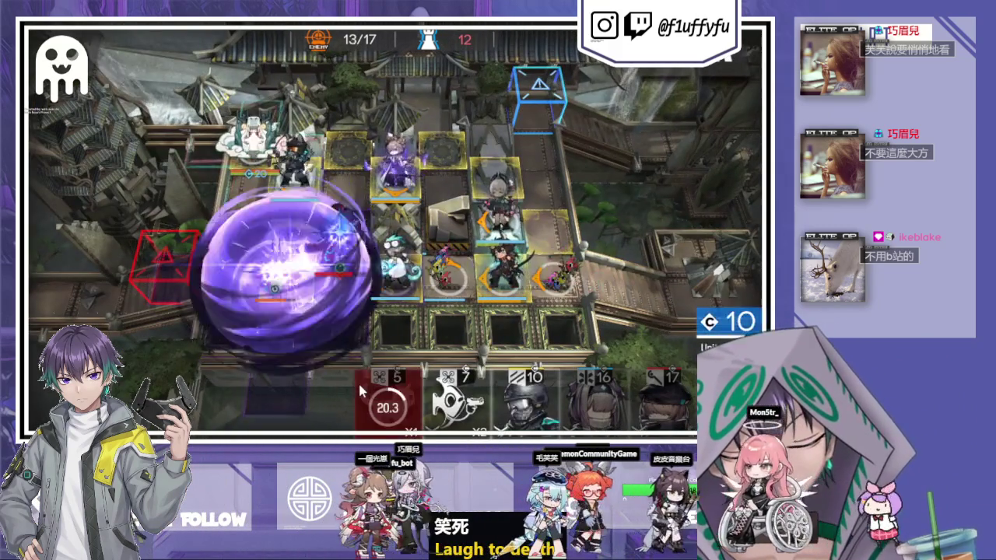
Deploy another Cycle, activate the reserve caster's skill, and place Cycle on the striped tile.
drag(459, 392, 420, 330)
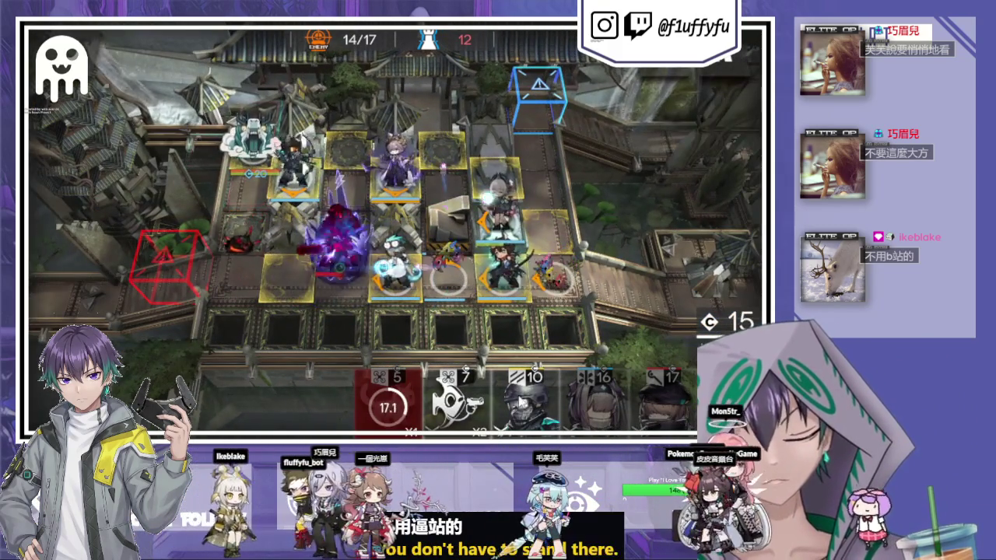
click(397, 264)
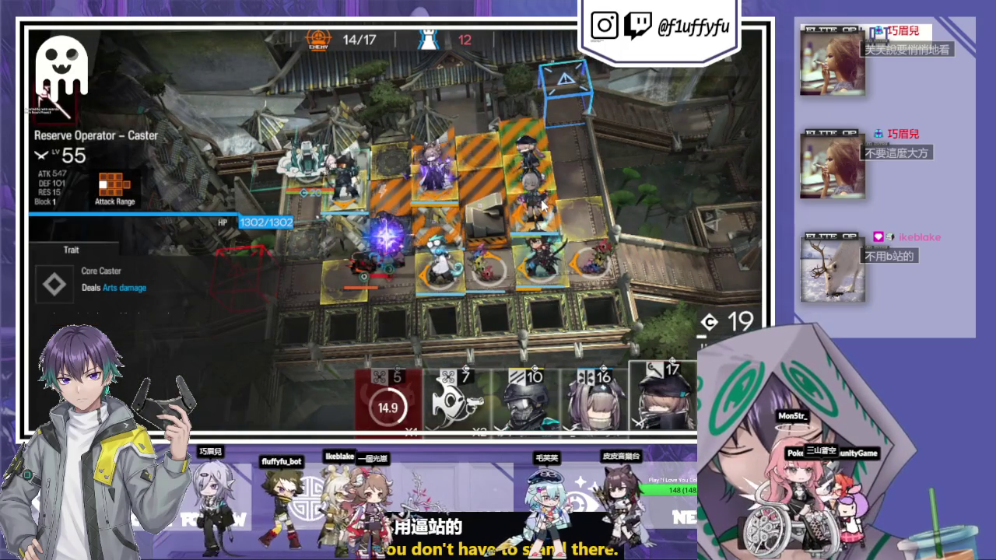
click(424, 280)
click(463, 400)
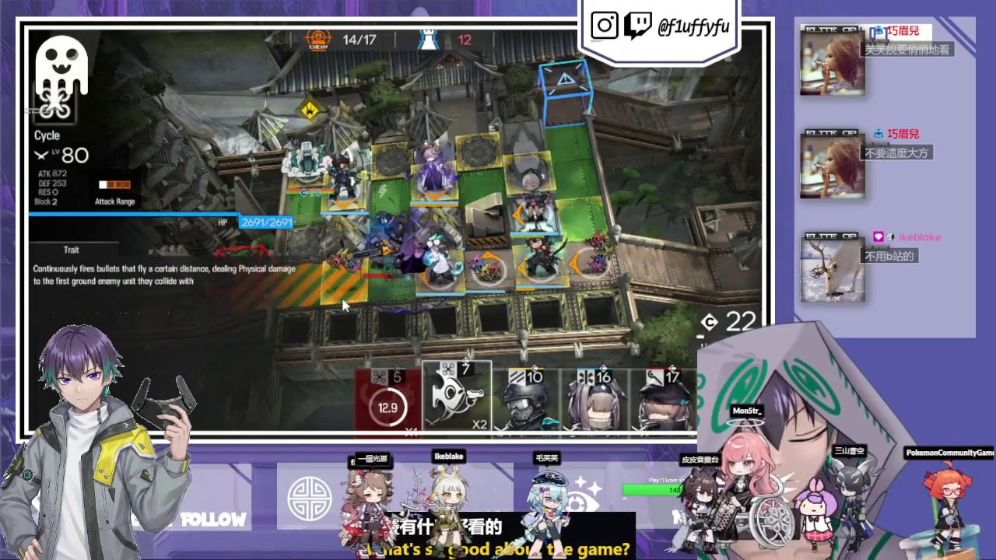
drag(342, 303, 331, 199)
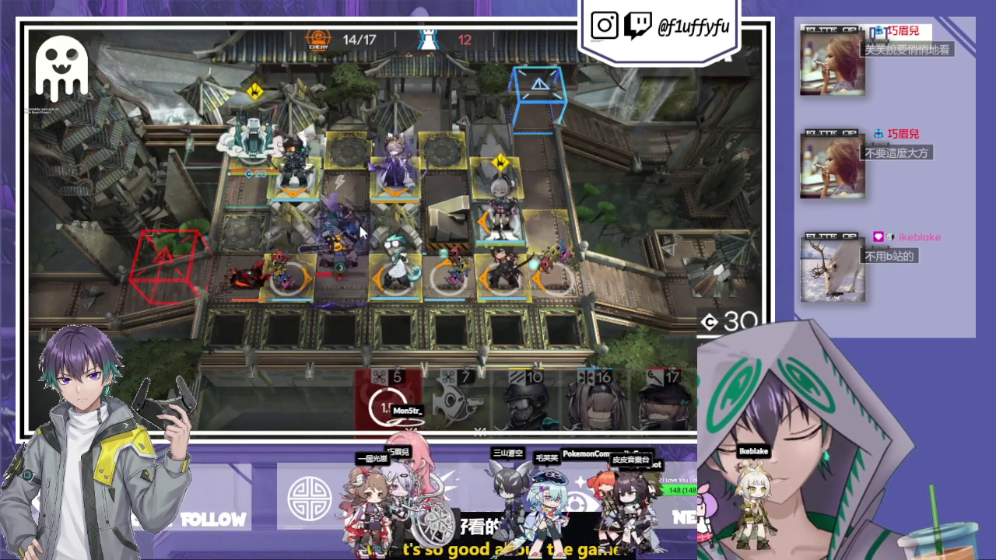
click(456, 211)
click(385, 308)
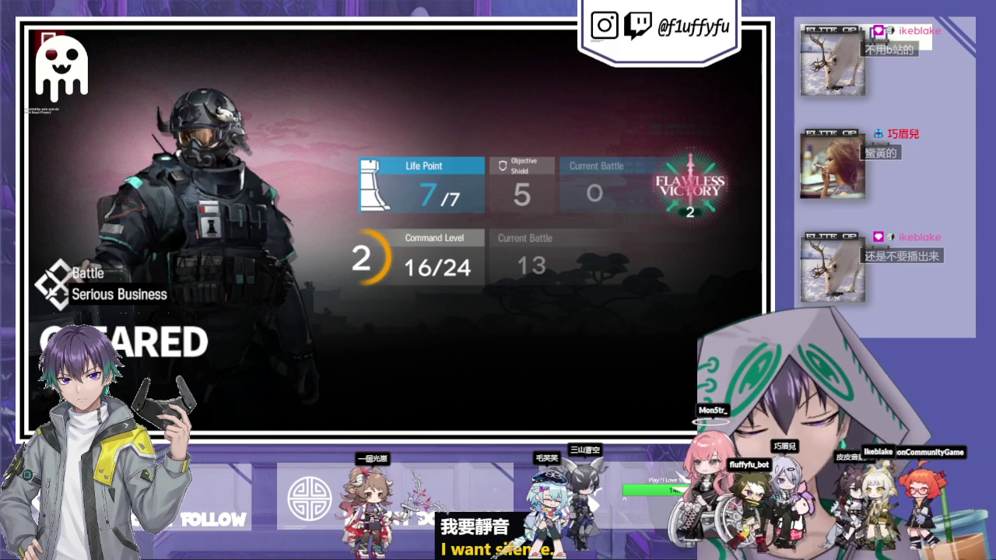
Keep the Originium Ingot and Vanilla Soda rewards and conserve the supporter voucher.
click(449, 172)
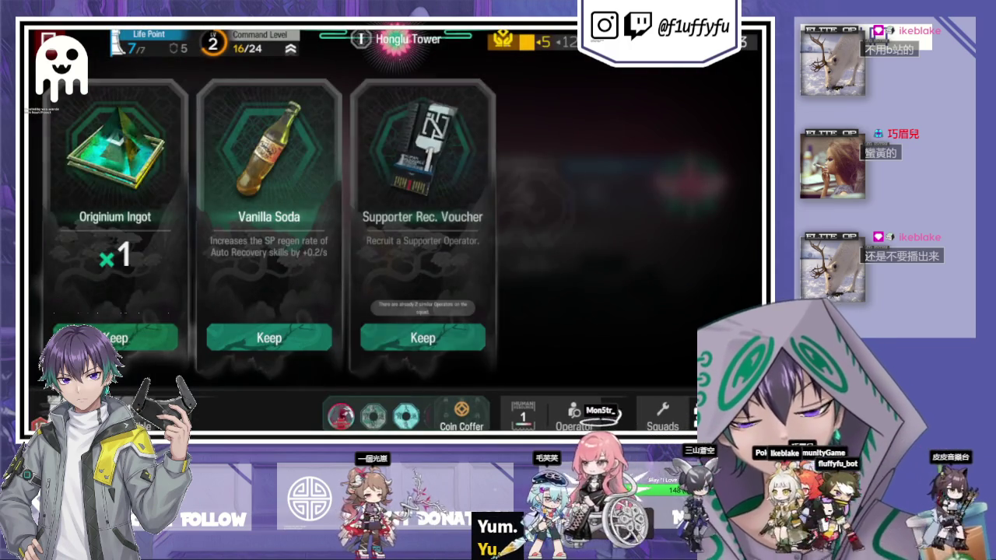
click(117, 346)
click(117, 347)
click(118, 339)
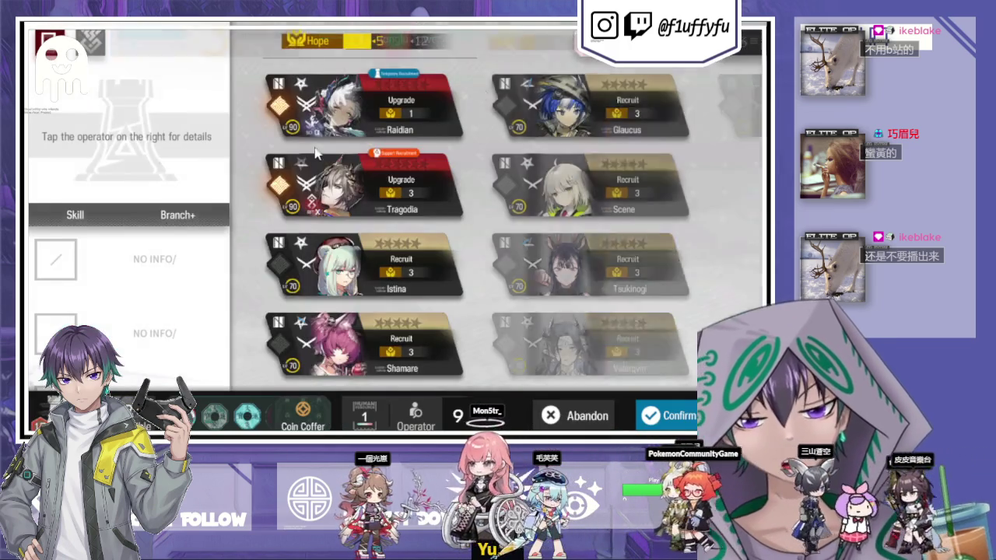
click(455, 413)
click(487, 361)
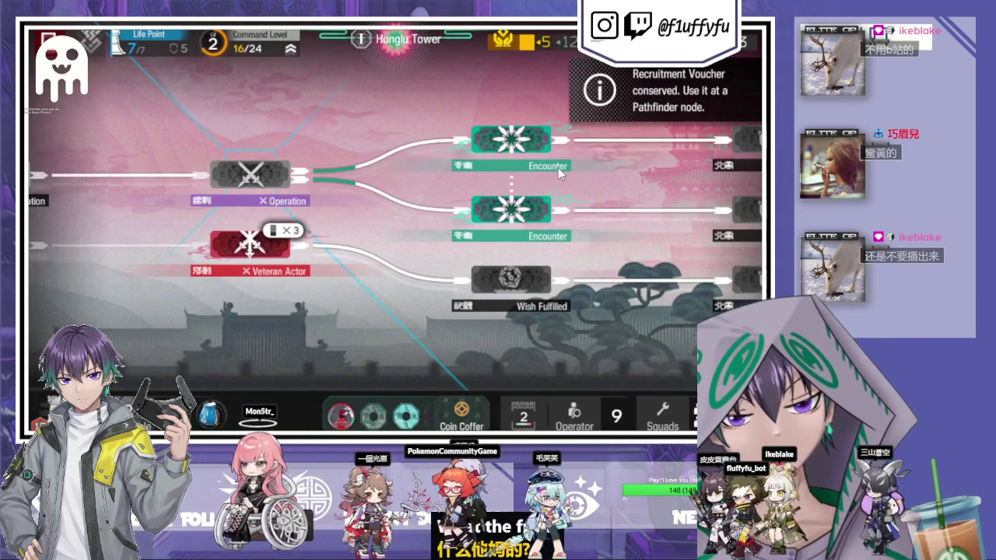
Enter the All Are Welcome encounter, pick the big bag, and collect its trinkets including Stalwart Aid – Linkup.
drag(558, 167, 261, 216)
click(260, 210)
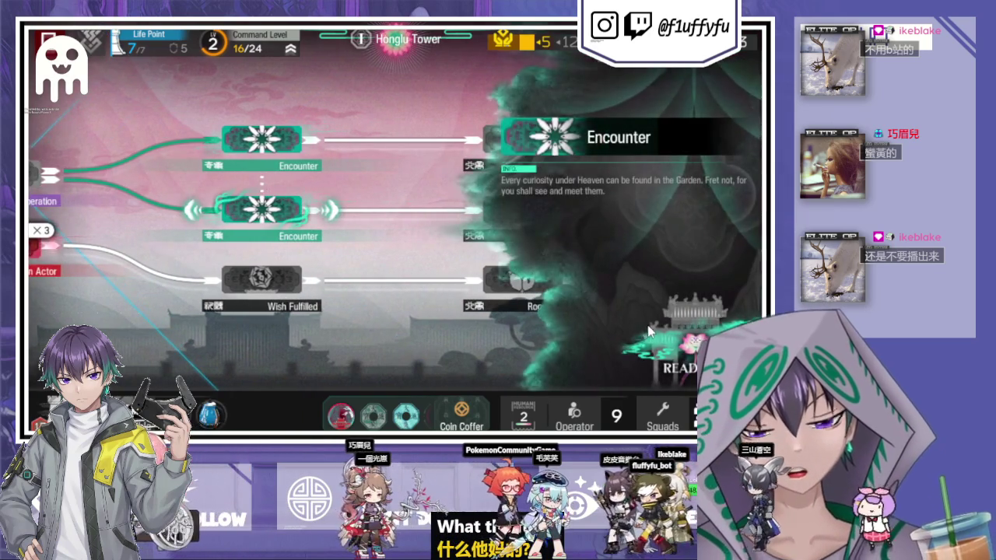
click(649, 331)
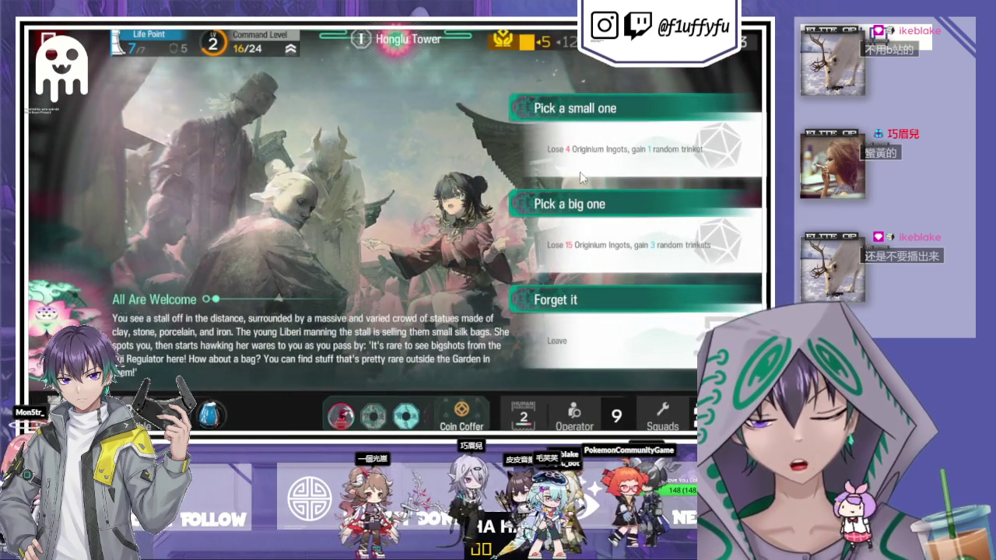
click(574, 262)
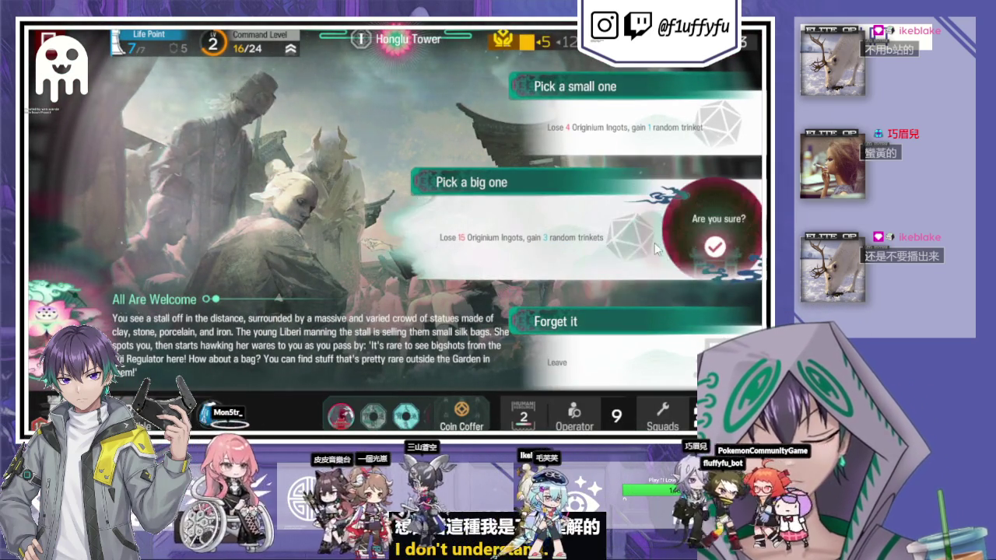
click(698, 247)
click(400, 320)
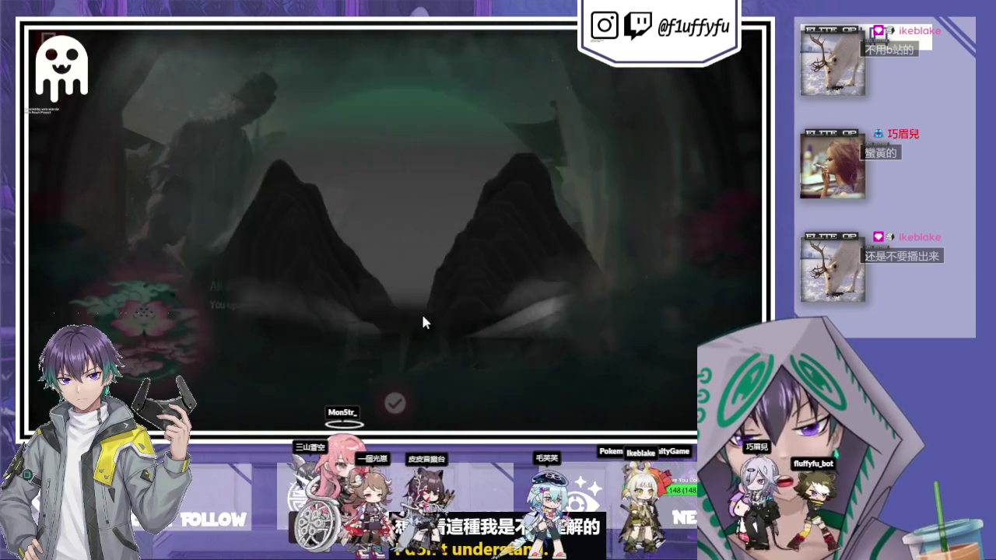
click(420, 330)
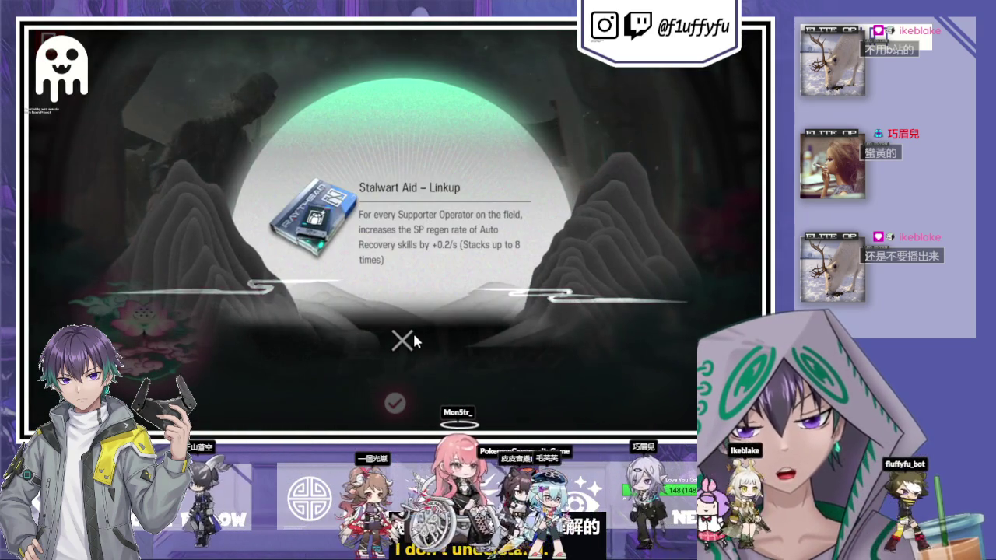
click(401, 340)
click(392, 403)
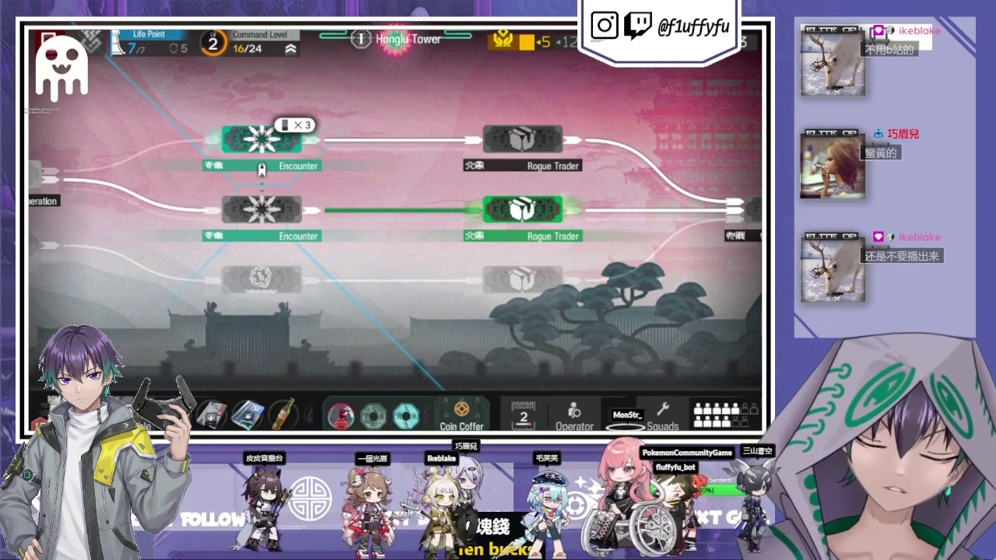
Enter the Rogue Trader shop and buy the Red Bow Tie.
click(512, 226)
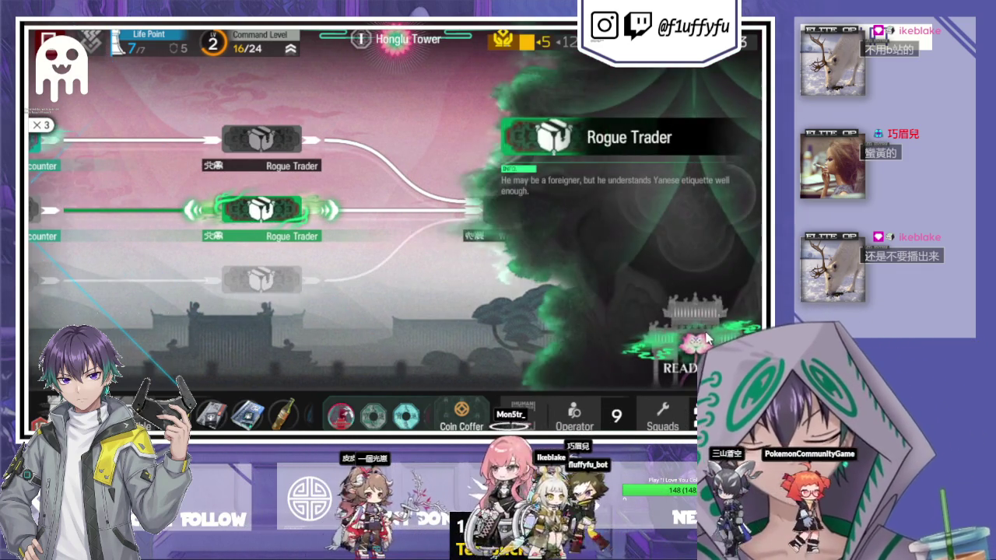
click(677, 350)
scroll(339, 259, down, 2)
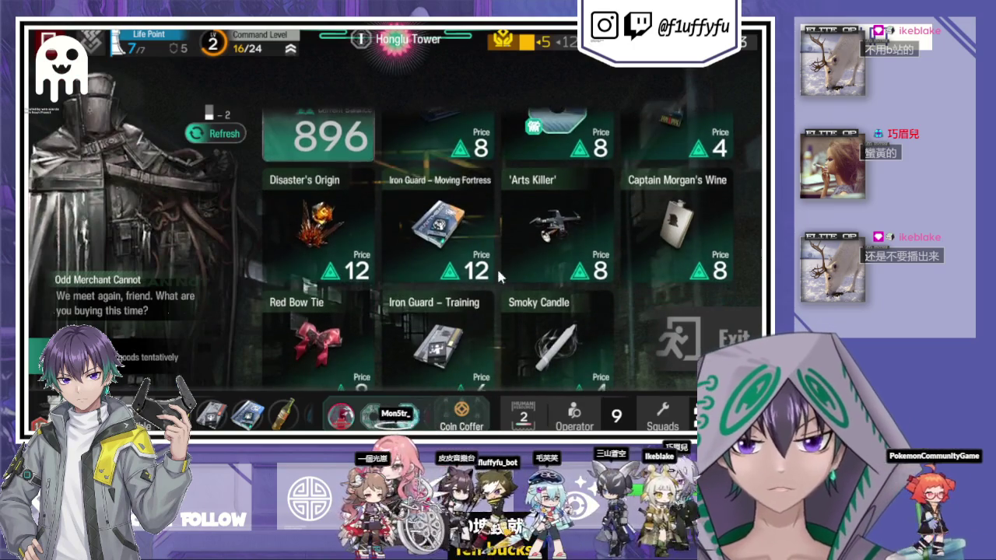
click(367, 309)
click(381, 311)
click(334, 303)
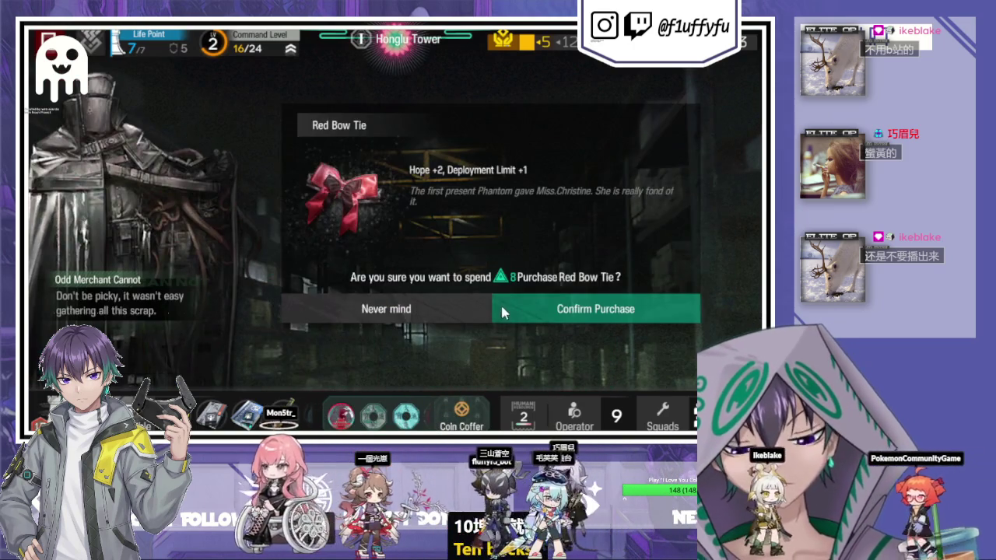
click(505, 308)
Buy the Medic Rec. Voucher and conserve it instead of recruiting.
scroll(618, 343, up, 2)
click(675, 124)
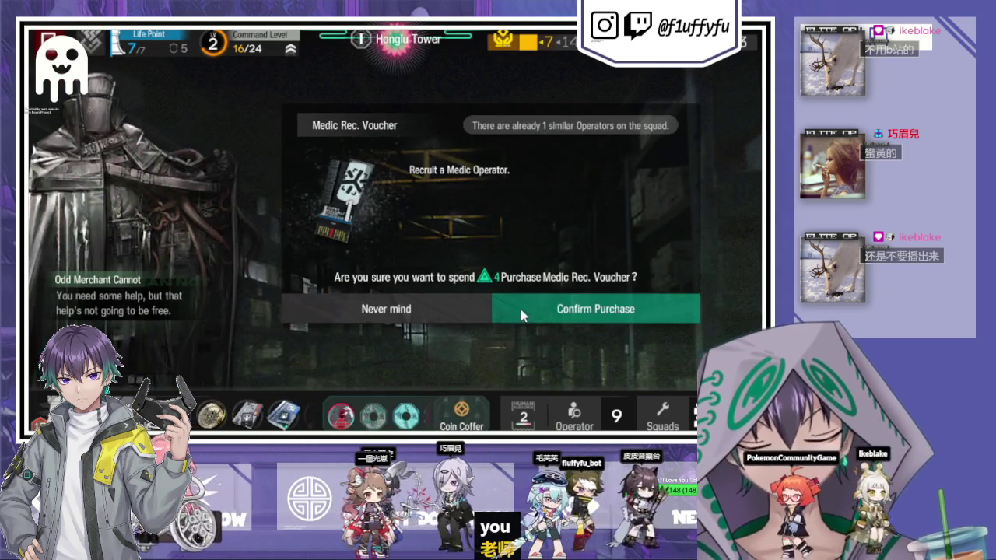
click(522, 311)
click(576, 415)
click(493, 366)
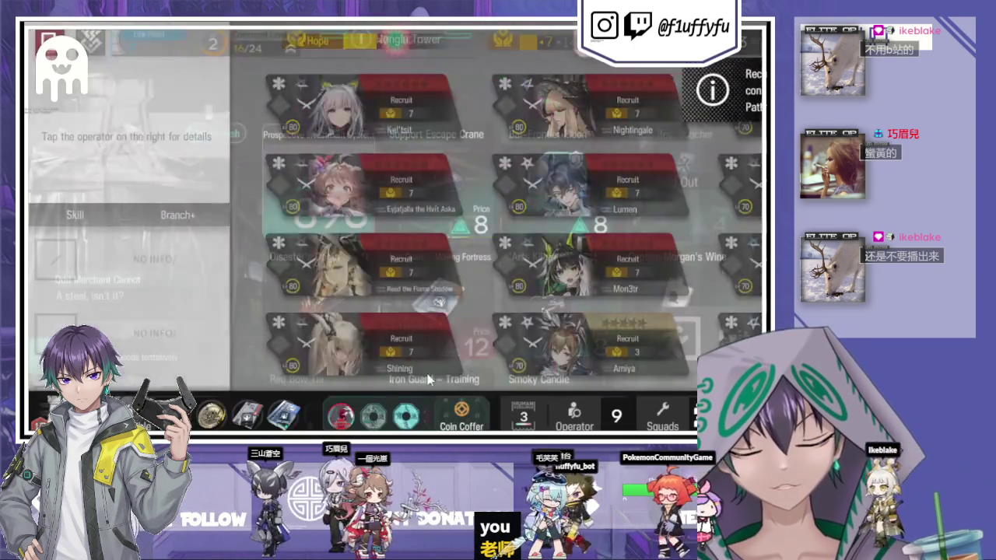
Look over Captain Morgan's Wine, Smoky Candle, Iron Guard – Training and Arts Killer without buying.
click(630, 203)
click(361, 311)
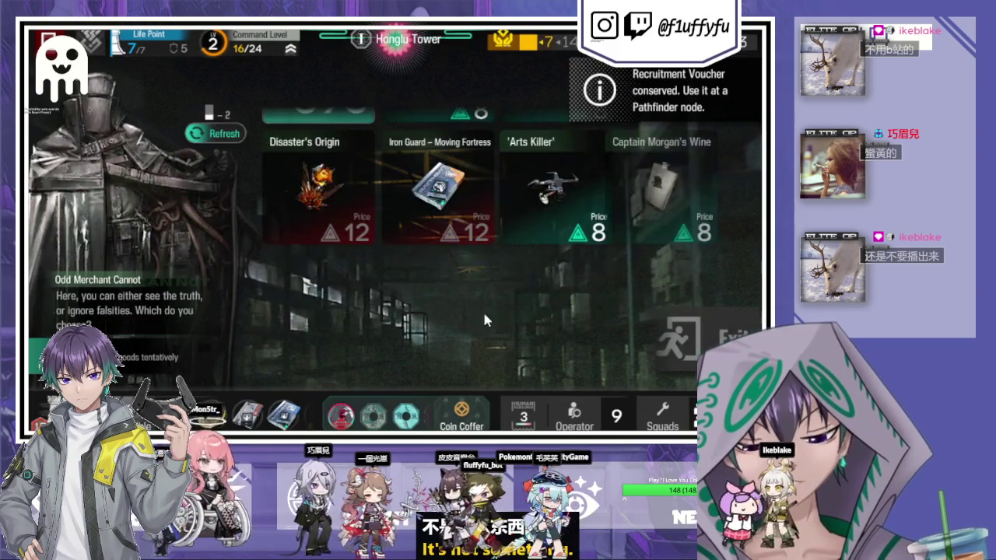
click(545, 311)
click(359, 316)
click(466, 350)
click(431, 311)
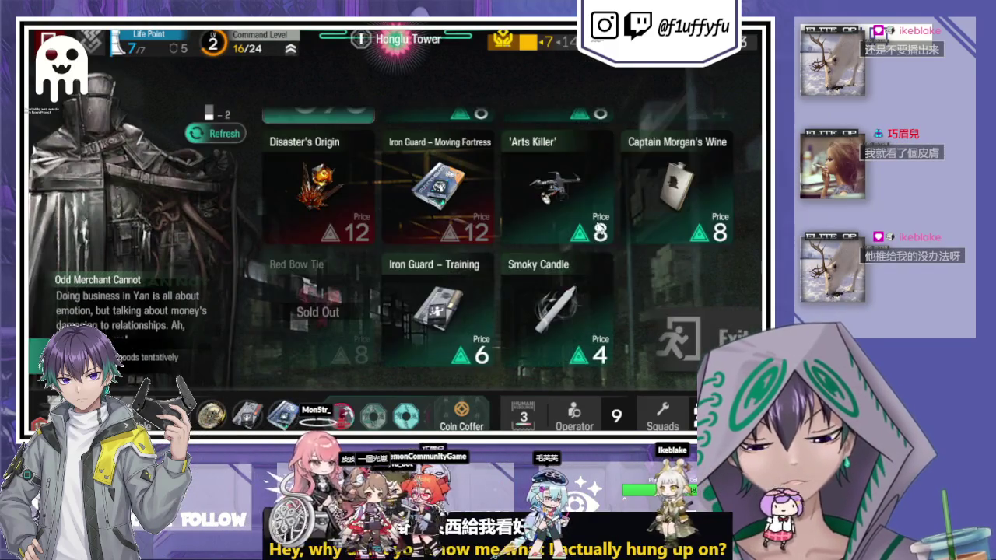
click(545, 187)
click(415, 307)
drag(499, 194, 491, 276)
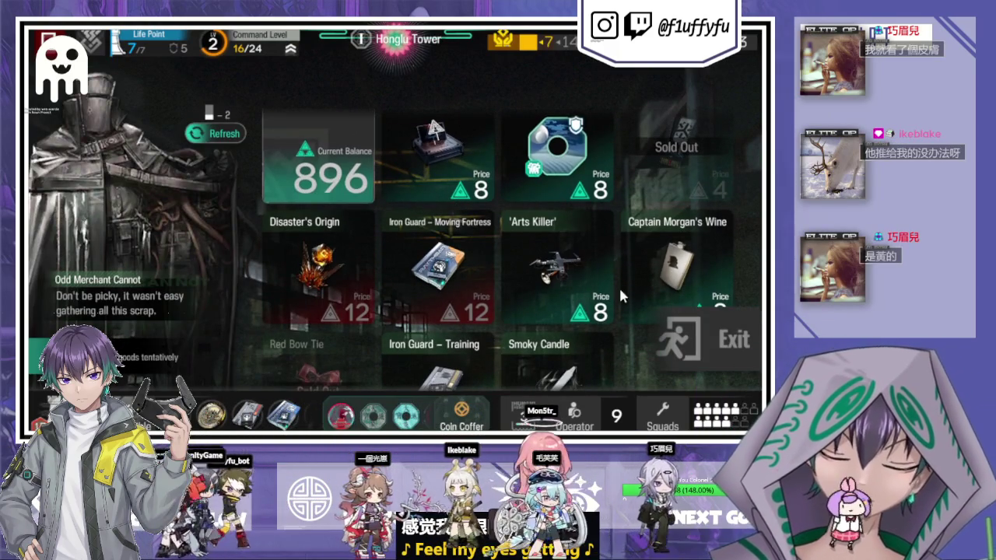
click(669, 274)
click(397, 306)
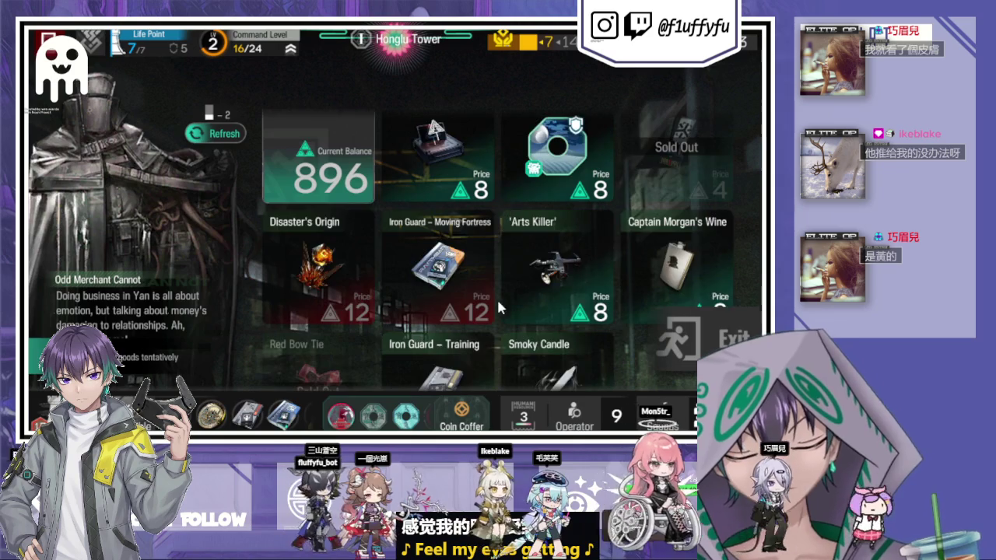
Refresh the shop stock, then buy and conserve the Guard Rec. Voucher.
click(215, 133)
click(453, 299)
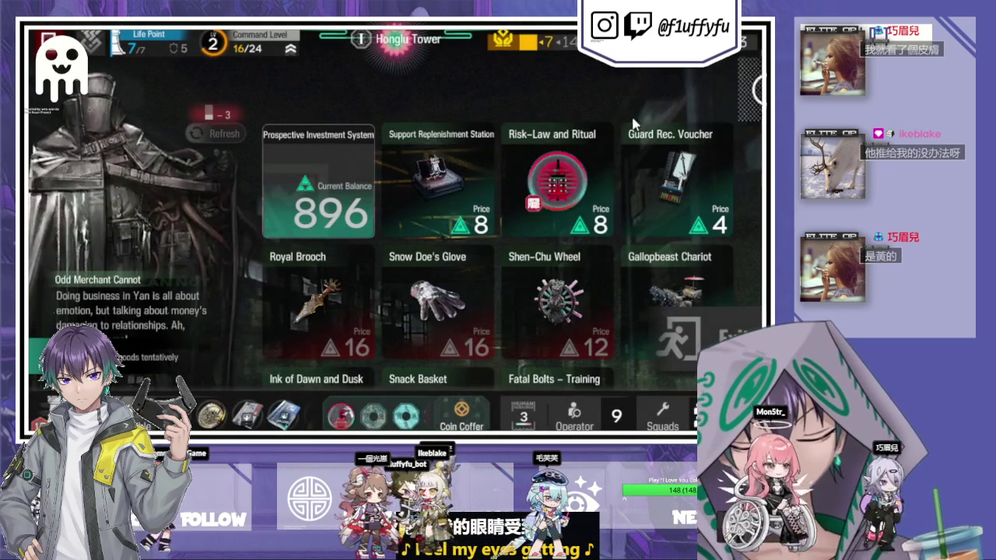
click(652, 206)
click(560, 311)
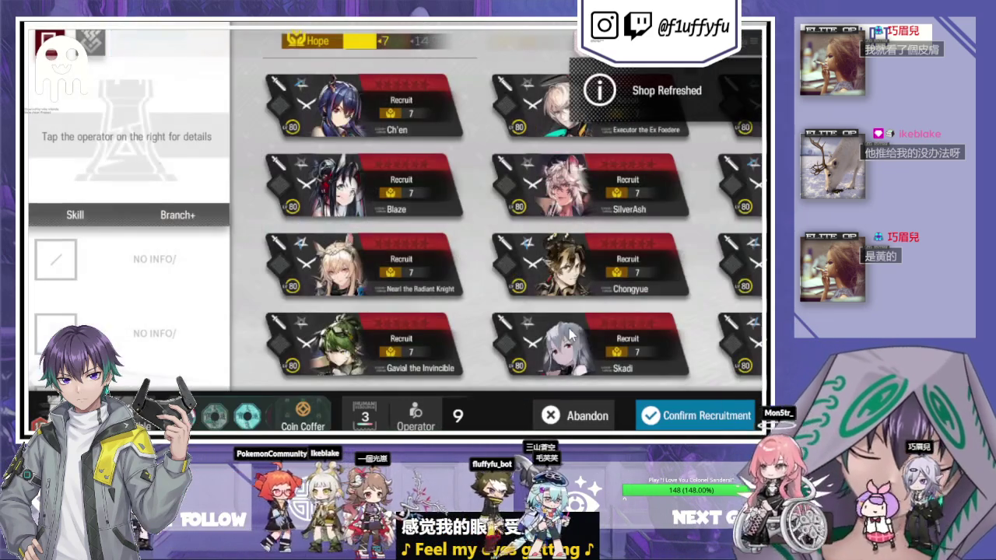
click(580, 415)
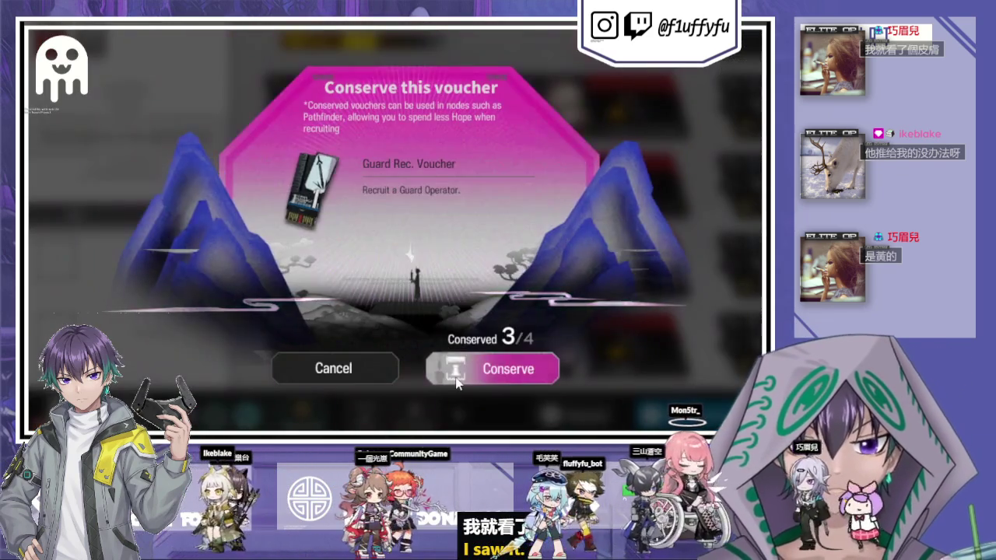
click(455, 377)
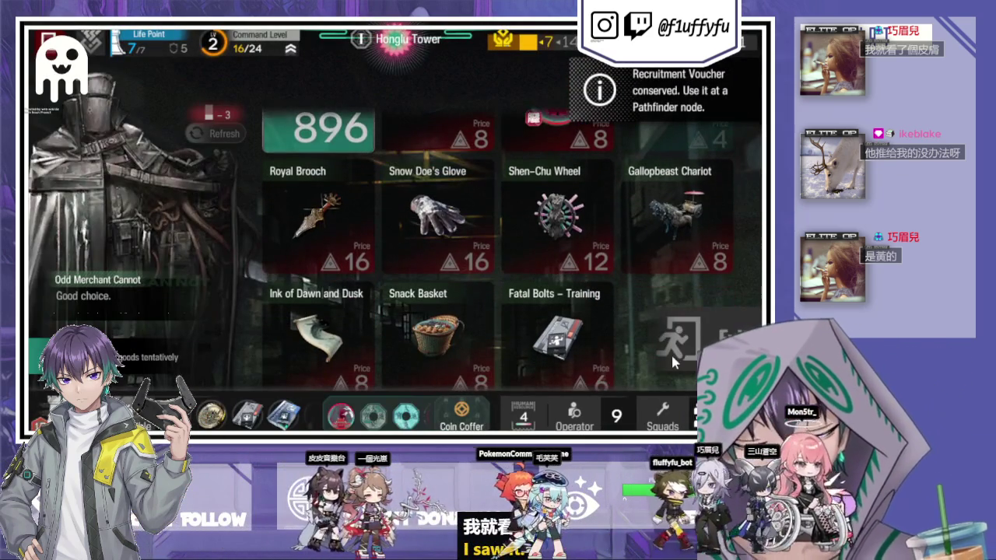
Leave the shop and select the Wander into Wonderland node.
click(670, 352)
click(671, 352)
click(522, 209)
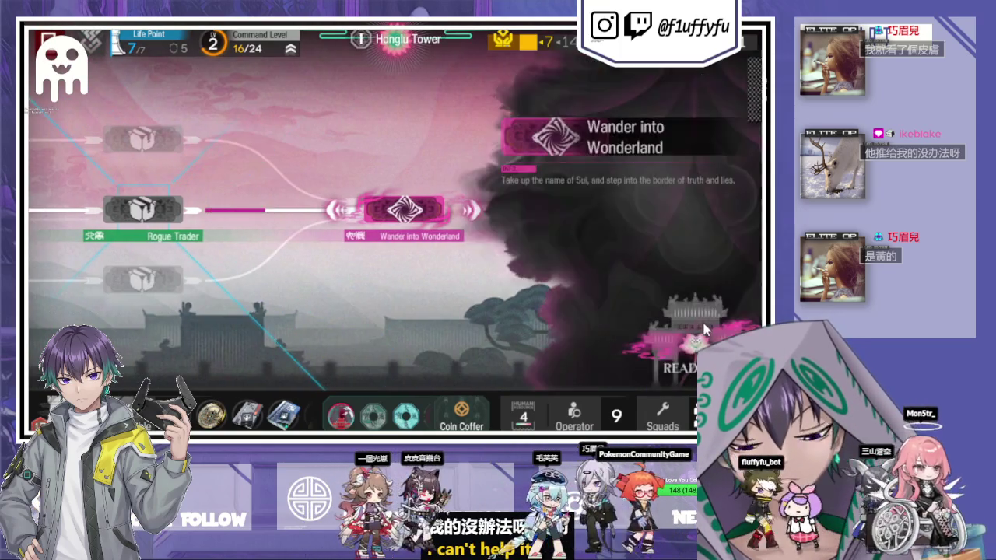
Enter Wander into Wonderland, choose Leave in Suppressing the Earth, and dismiss the coin results.
click(522, 210)
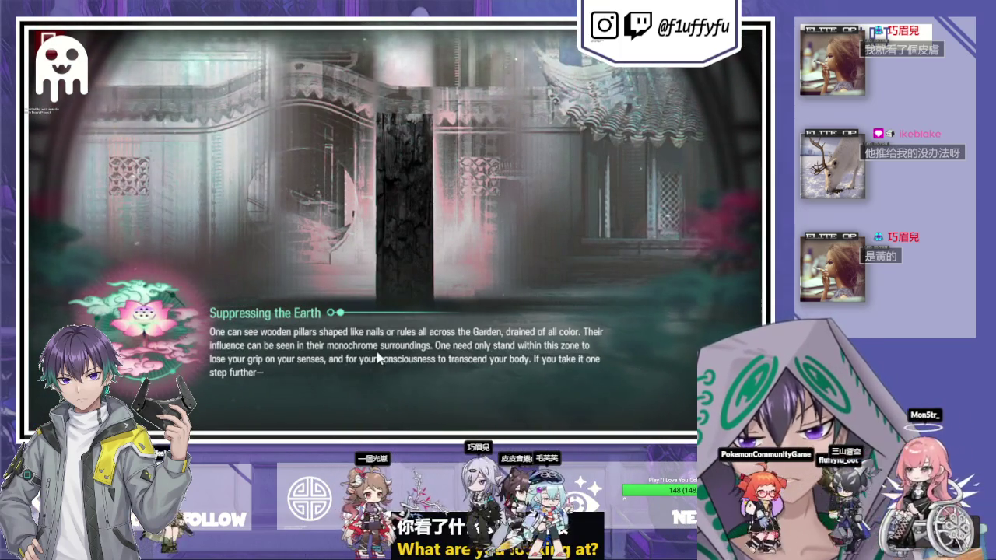
click(656, 217)
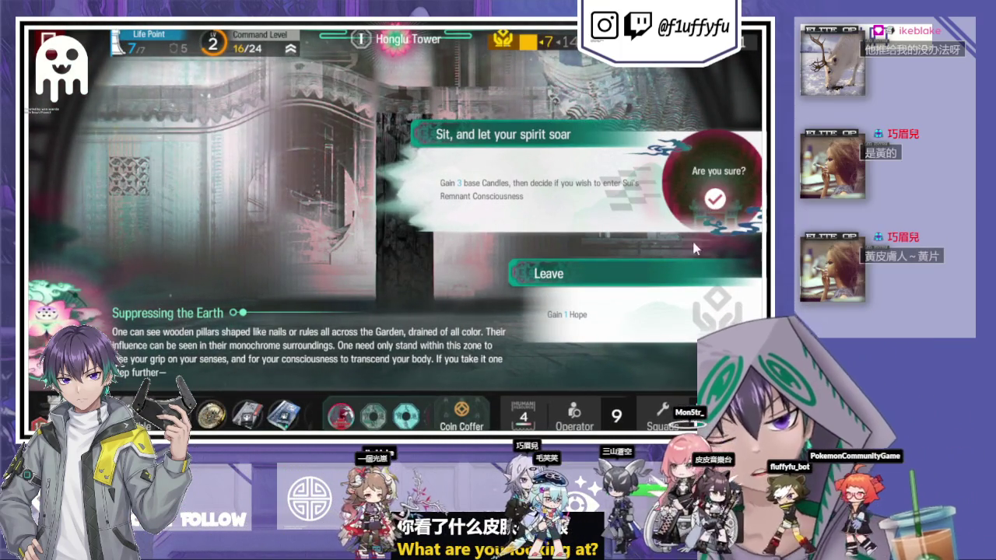
click(637, 303)
click(770, 299)
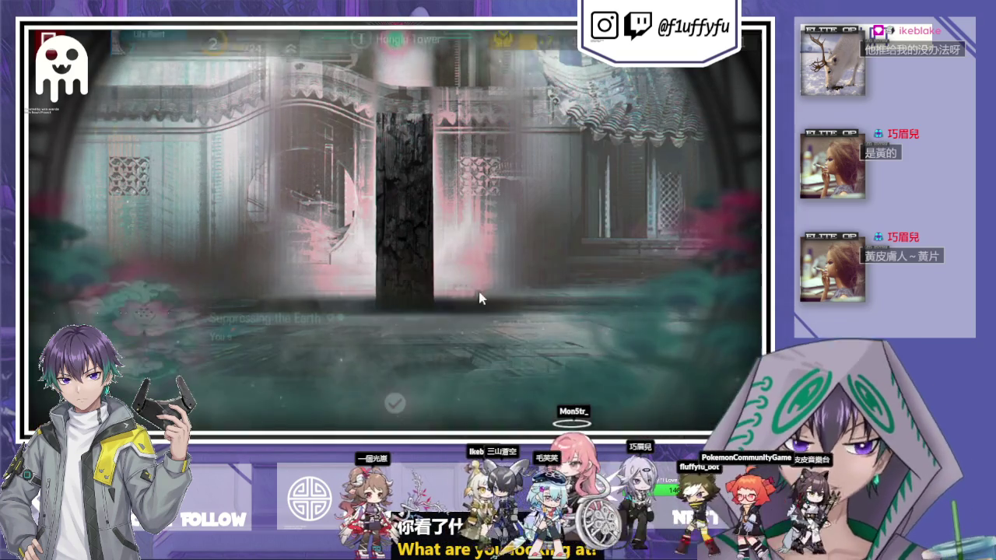
click(392, 256)
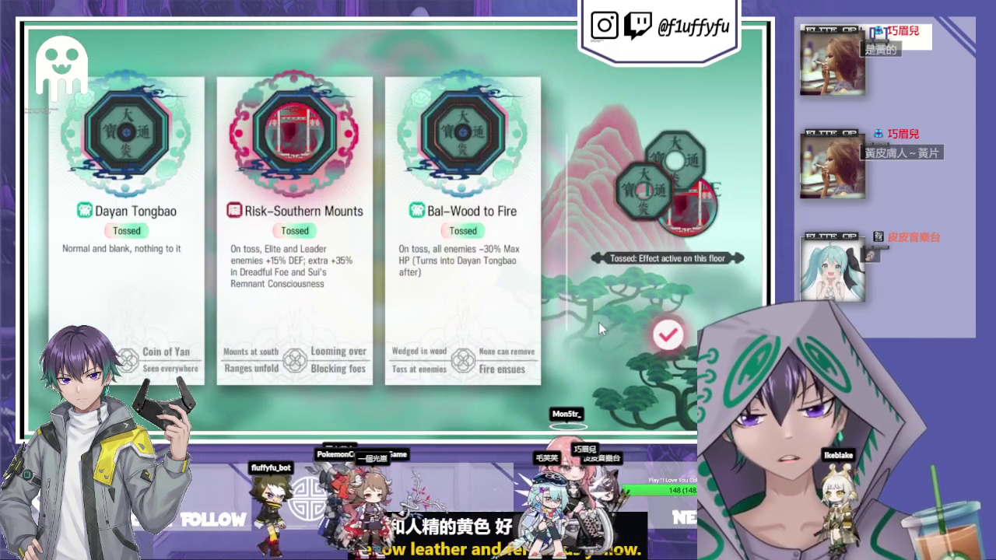
click(598, 322)
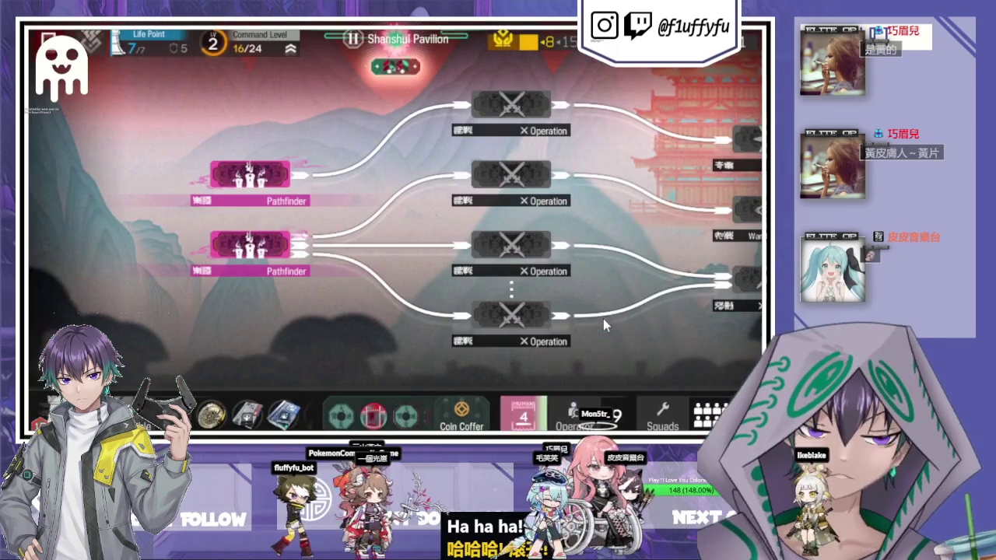
Take the Hall of Candles option at the lower Pathfinder node and recruit Raidian with the Supporter voucher.
drag(276, 293, 54, 299)
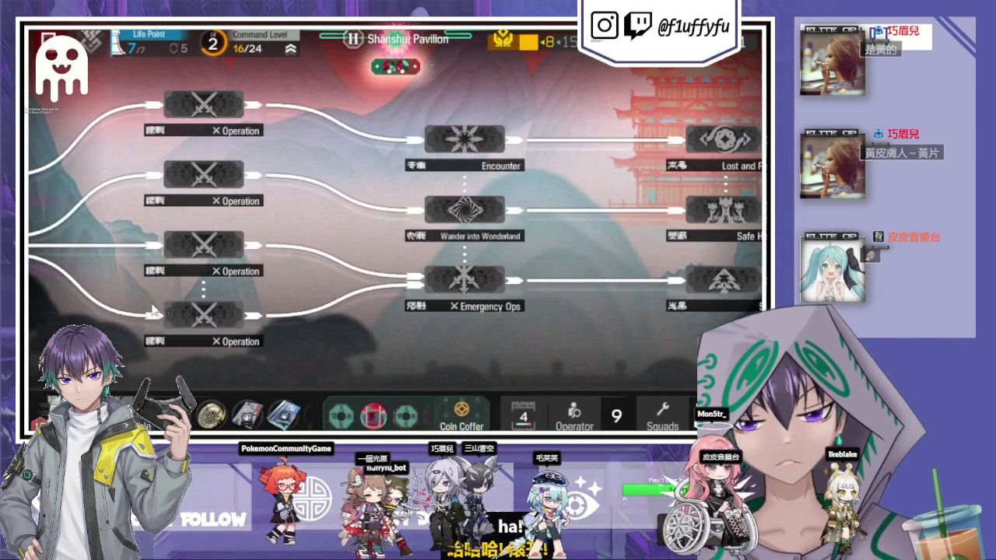
click(63, 264)
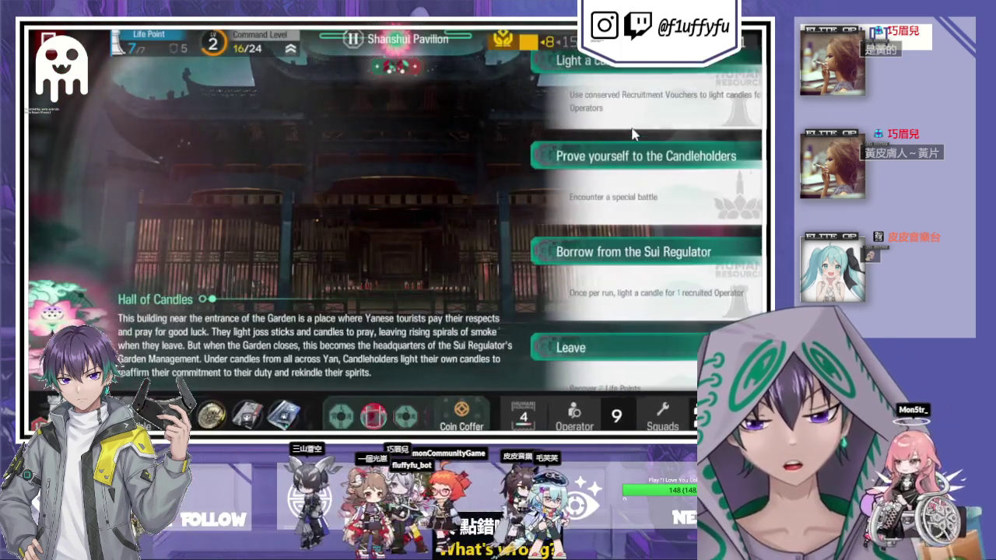
click(665, 104)
click(665, 104)
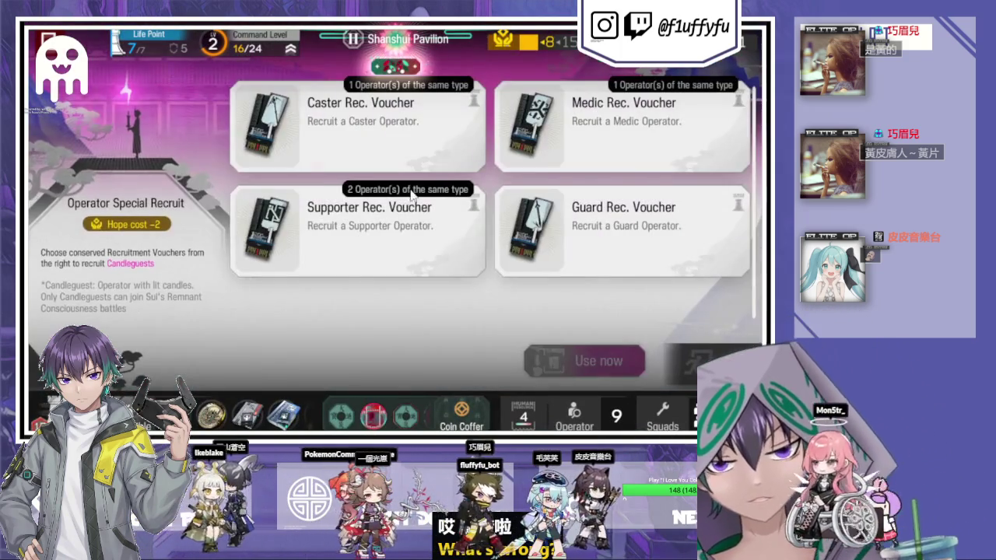
click(366, 225)
click(548, 359)
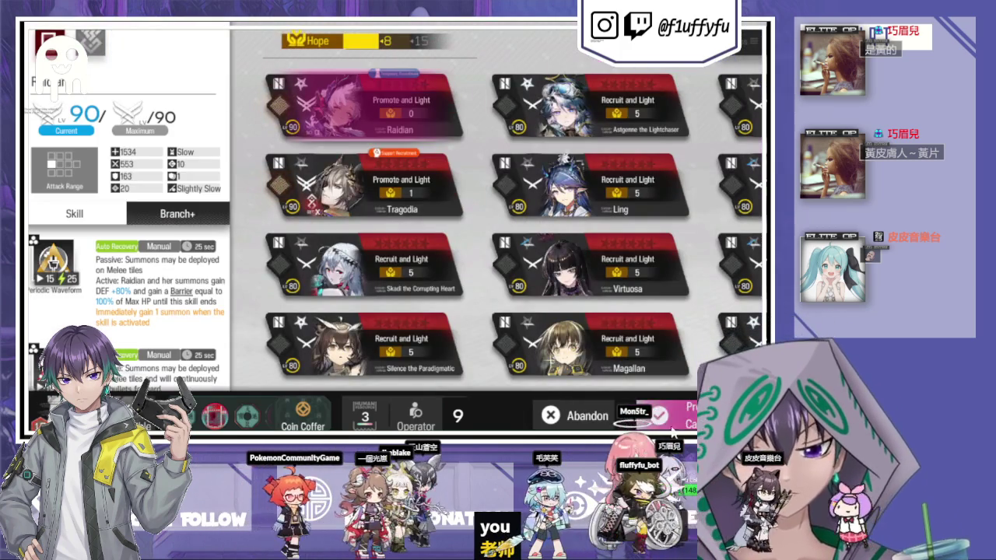
click(672, 420)
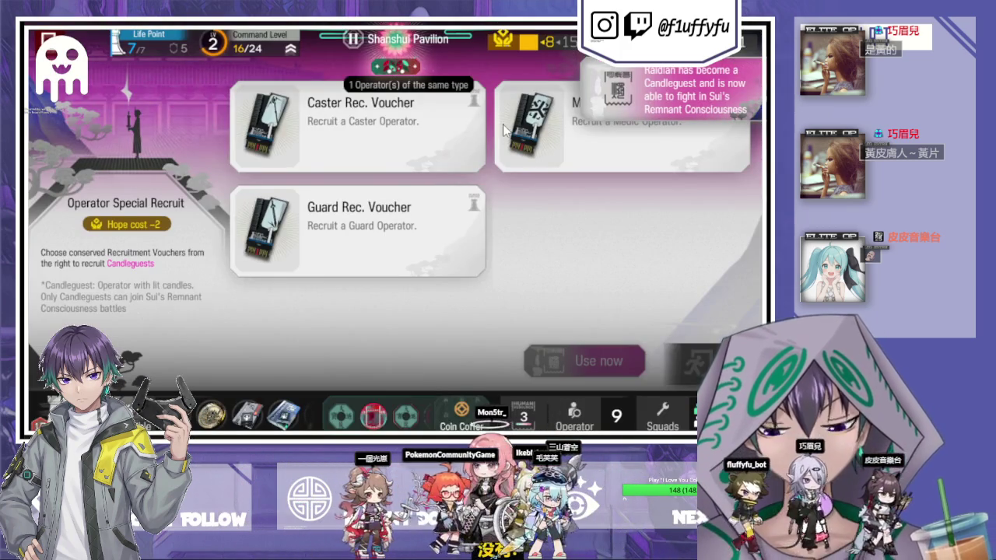
Review the operator roster, then redeem the Medic voucher to recruit Kal'tsit.
click(574, 416)
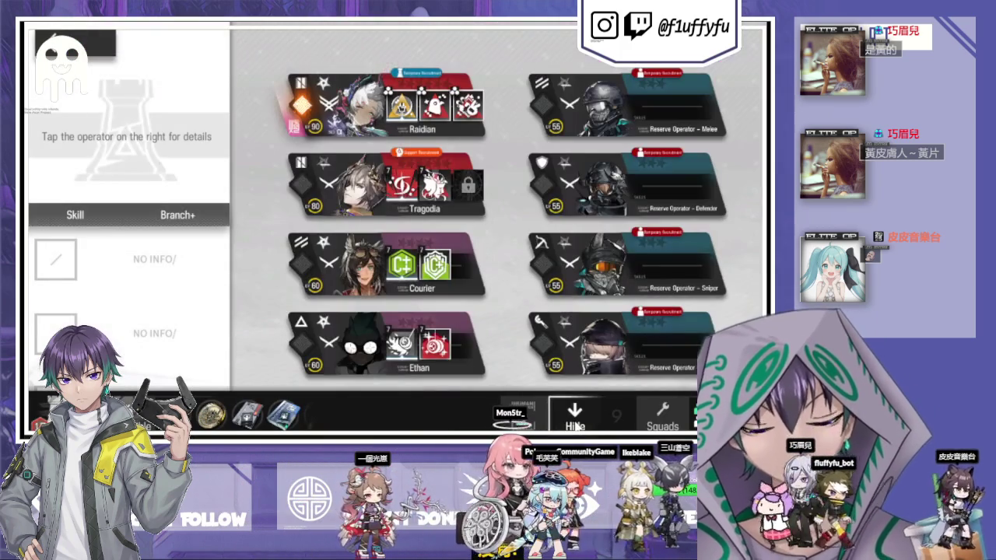
click(574, 416)
click(576, 418)
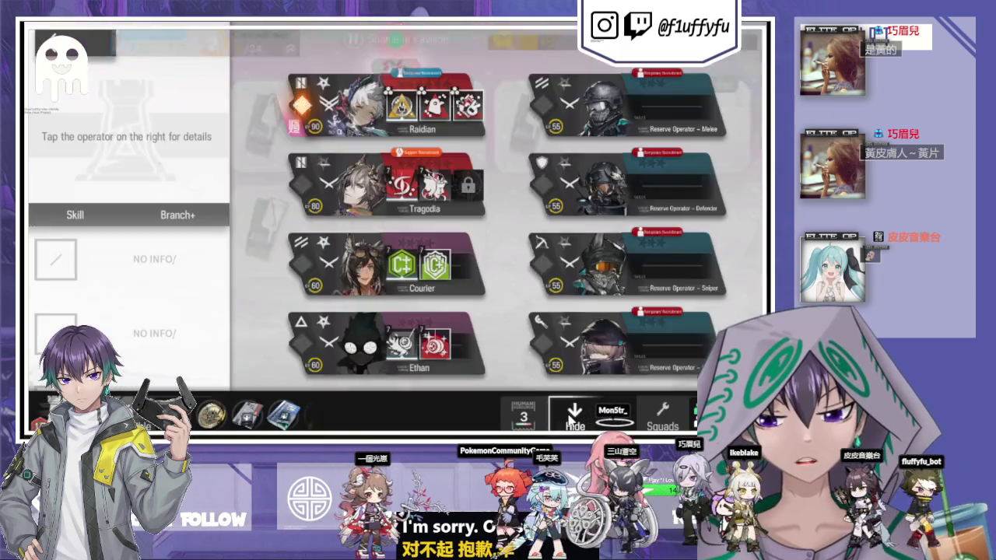
click(575, 418)
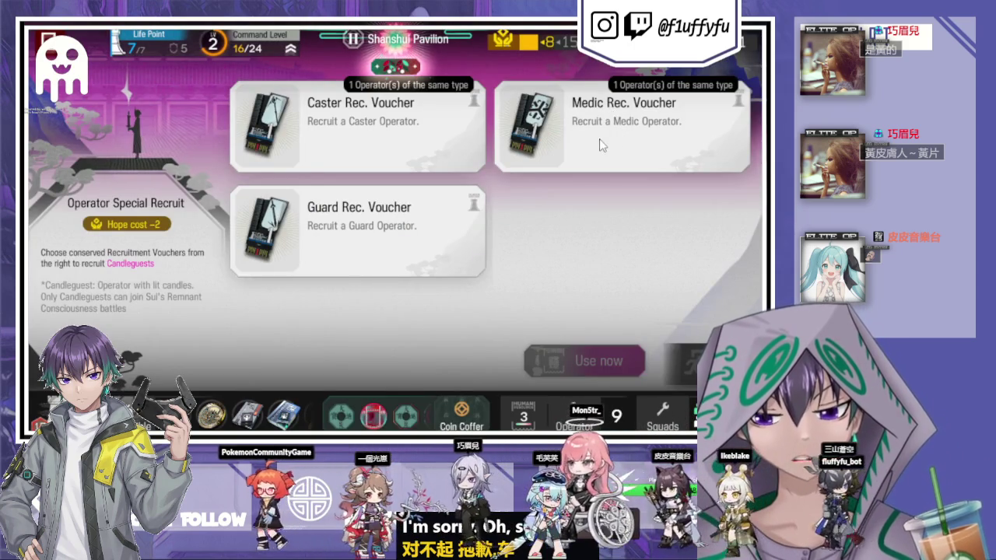
click(599, 138)
click(595, 360)
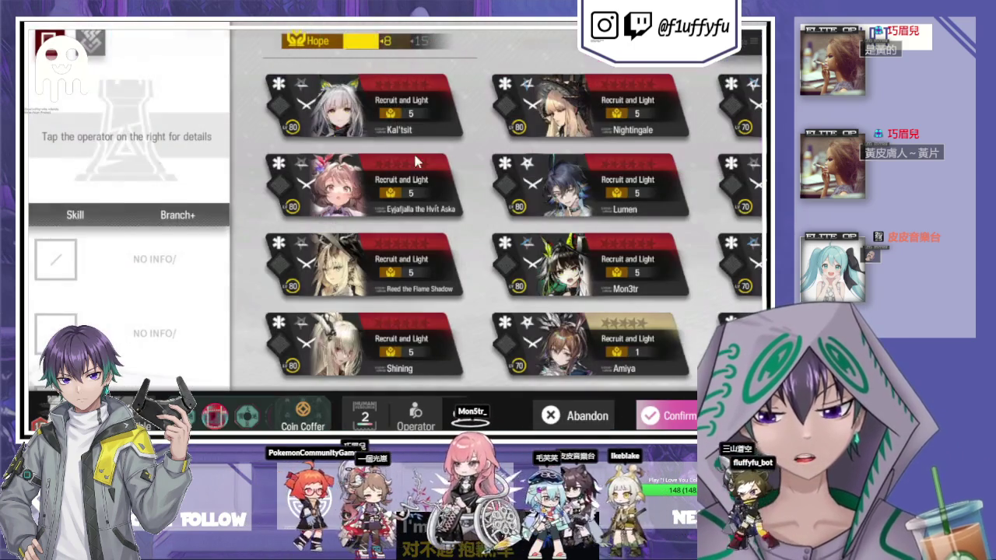
click(678, 413)
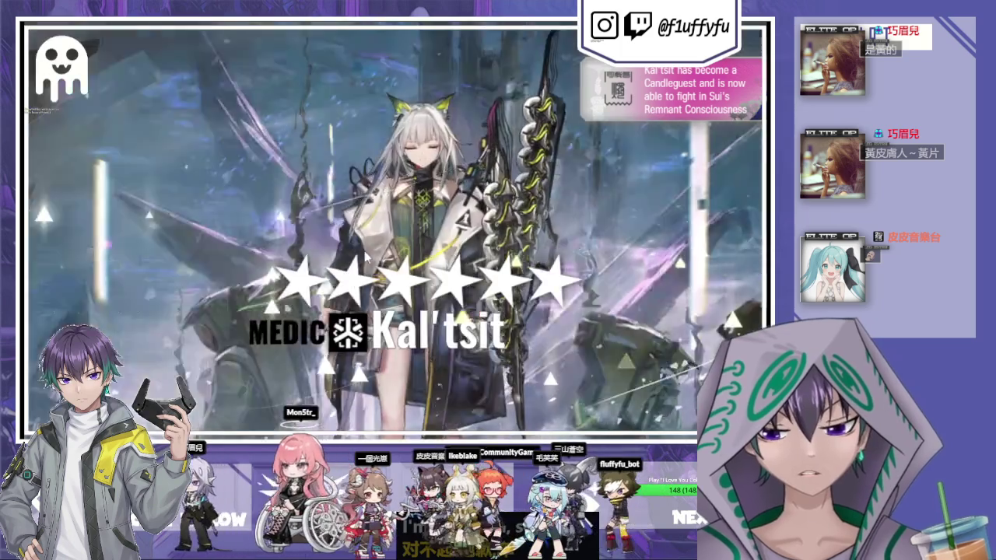
click(395, 173)
Redeem the Caster voucher to recruit Click as a Candleguest.
click(394, 156)
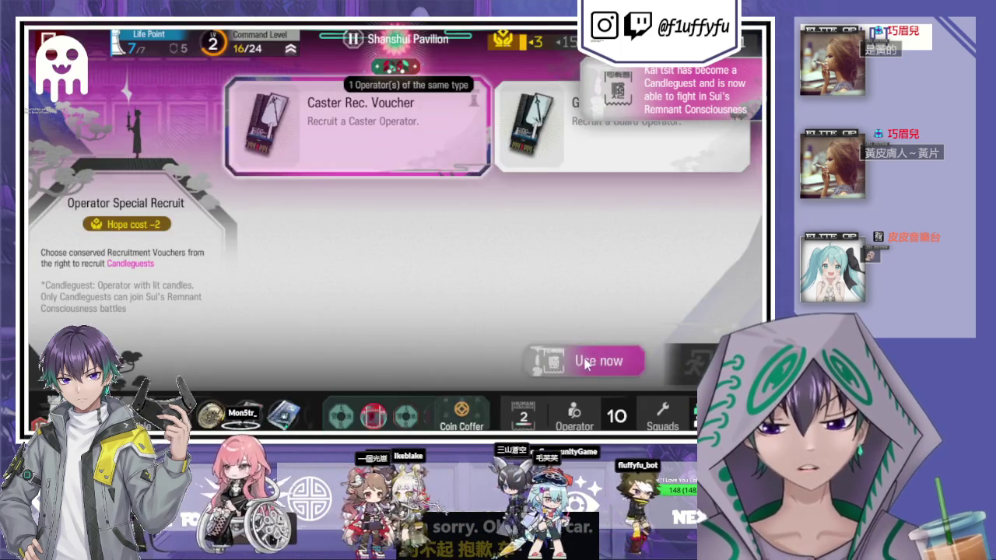
click(599, 361)
scroll(628, 294, down, 5)
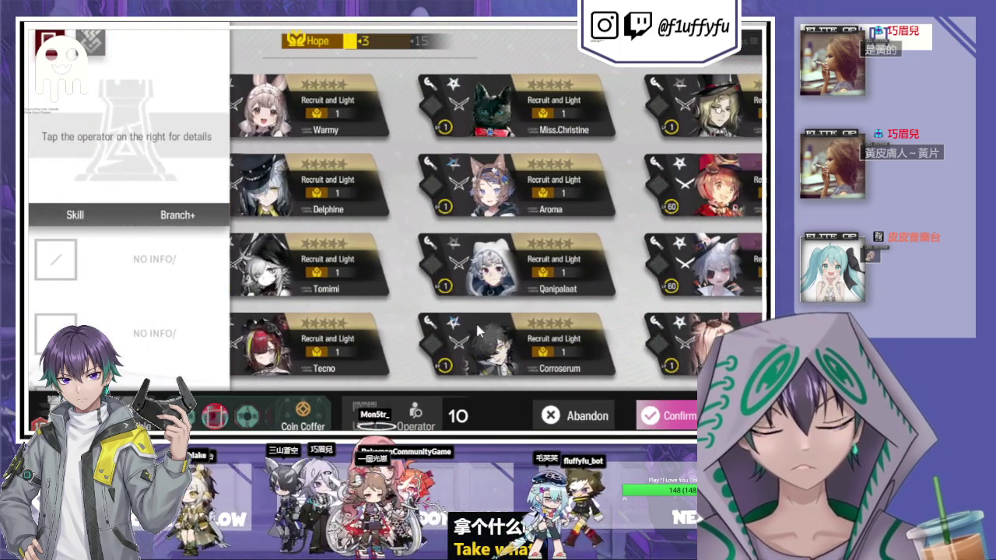
click(715, 269)
click(669, 415)
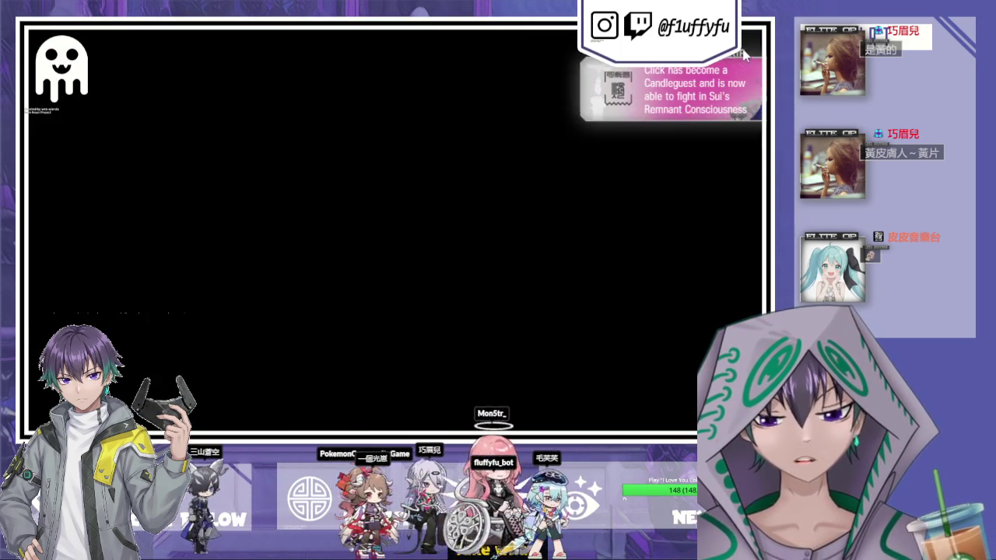
click(501, 233)
Redeem the Guard voucher to recruit Luo Xiaohei and finish recruiting.
click(554, 362)
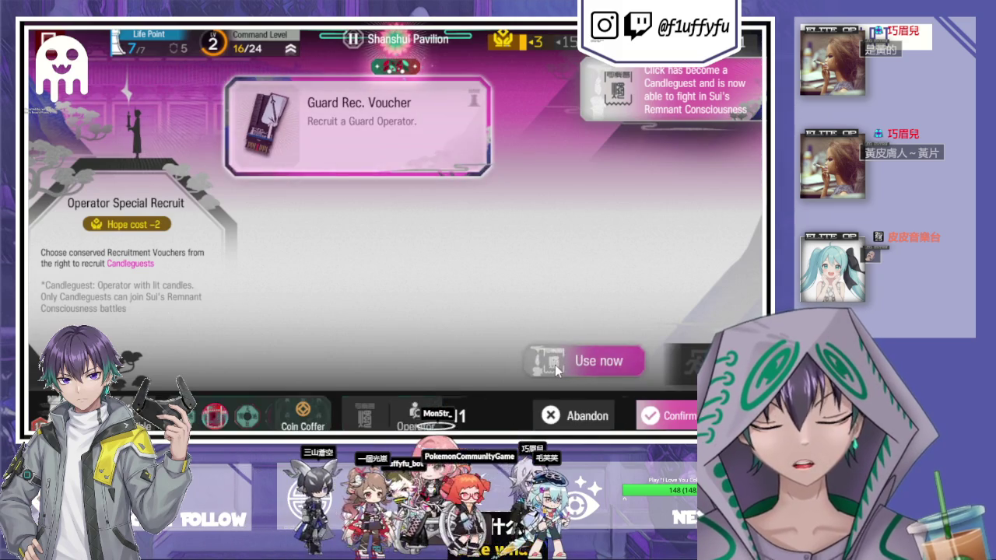
scroll(399, 354, down, 10)
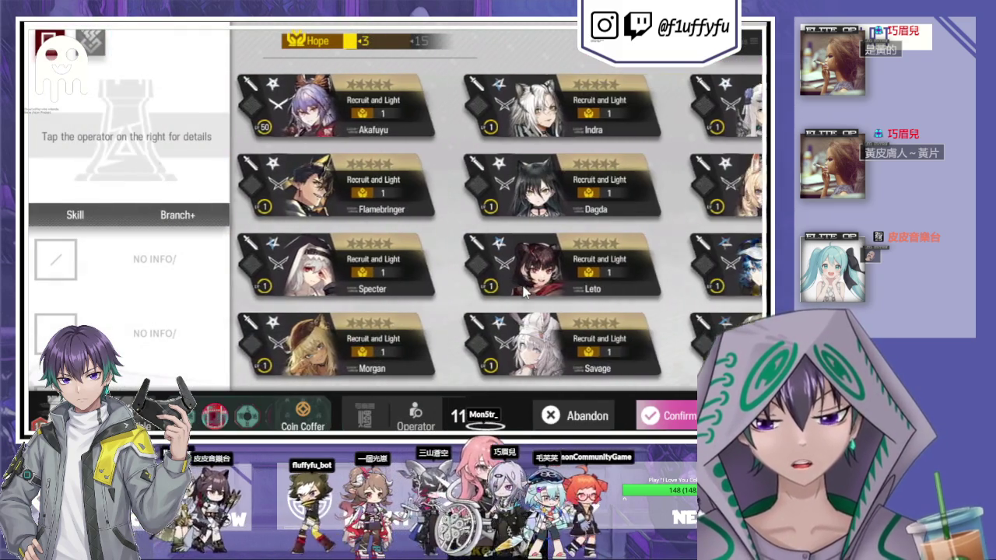
scroll(519, 301, down, 5)
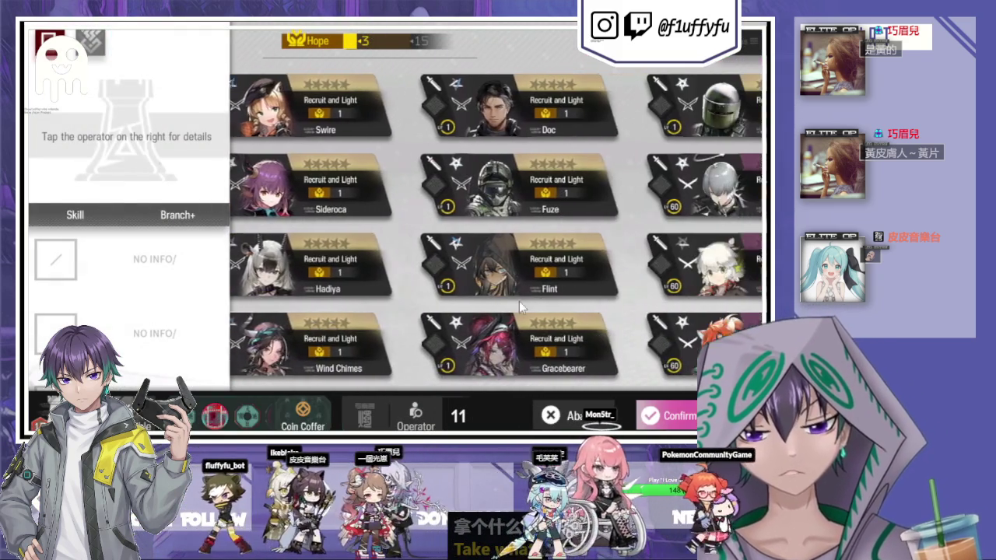
click(661, 268)
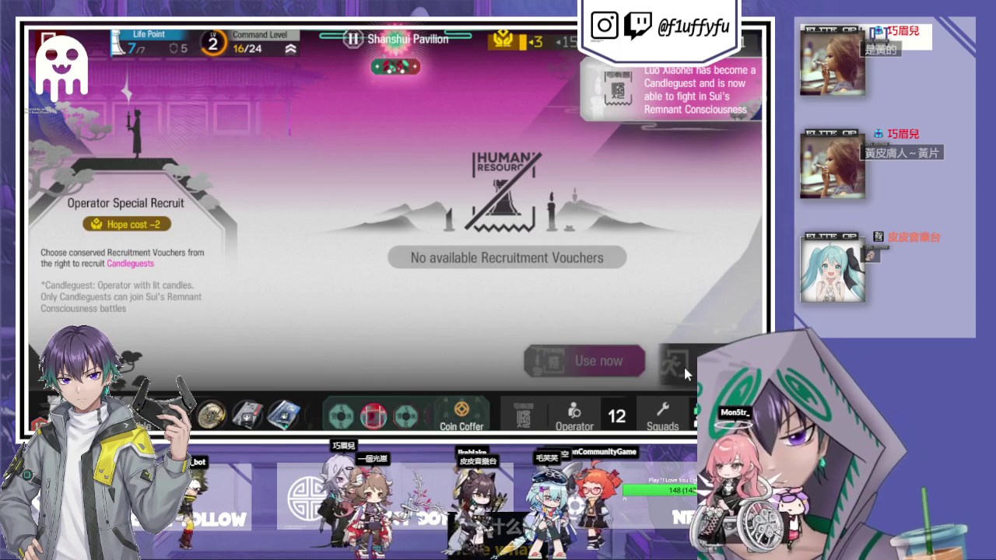
click(683, 367)
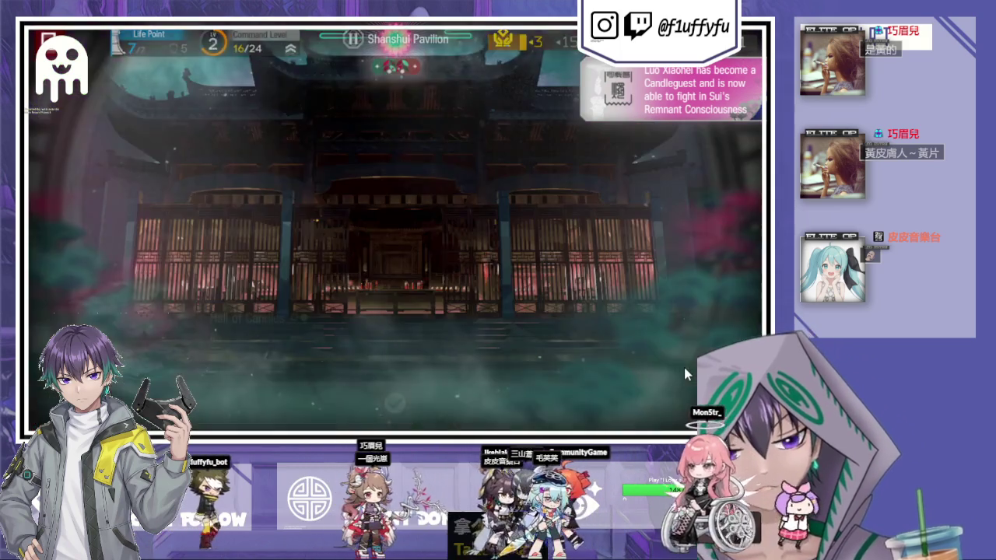
Open the Rescue Mission squad setup and put Luo Xiaohei in the melee reserve slot.
click(417, 303)
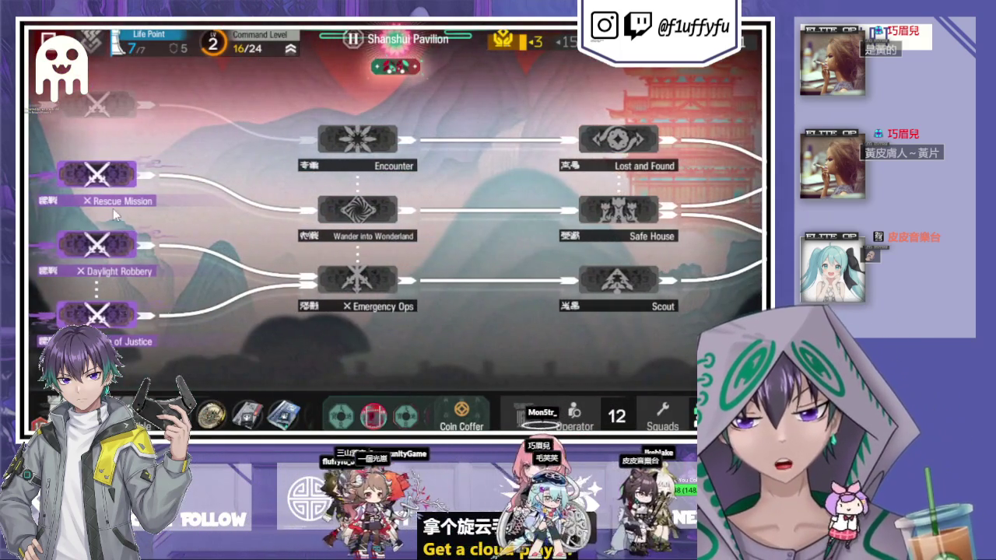
click(113, 209)
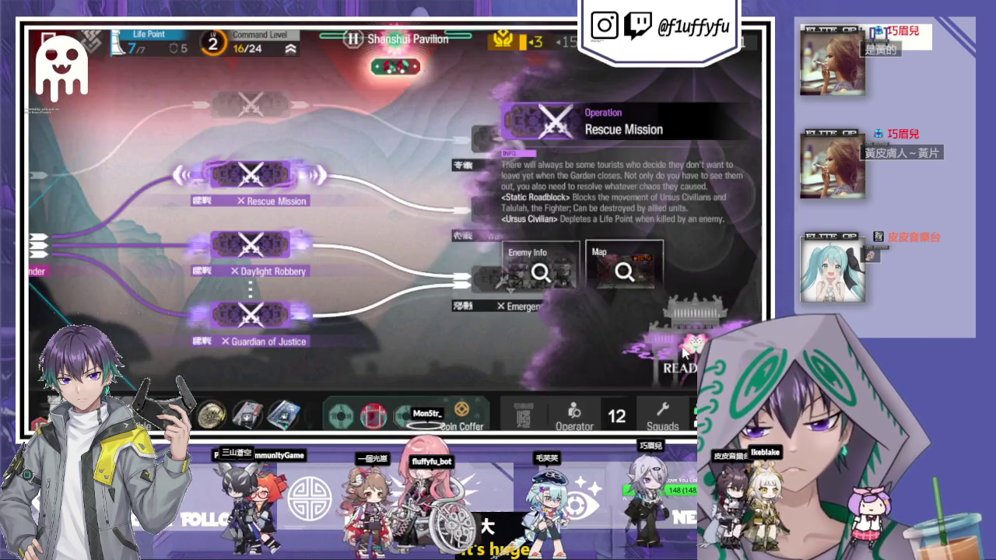
click(685, 352)
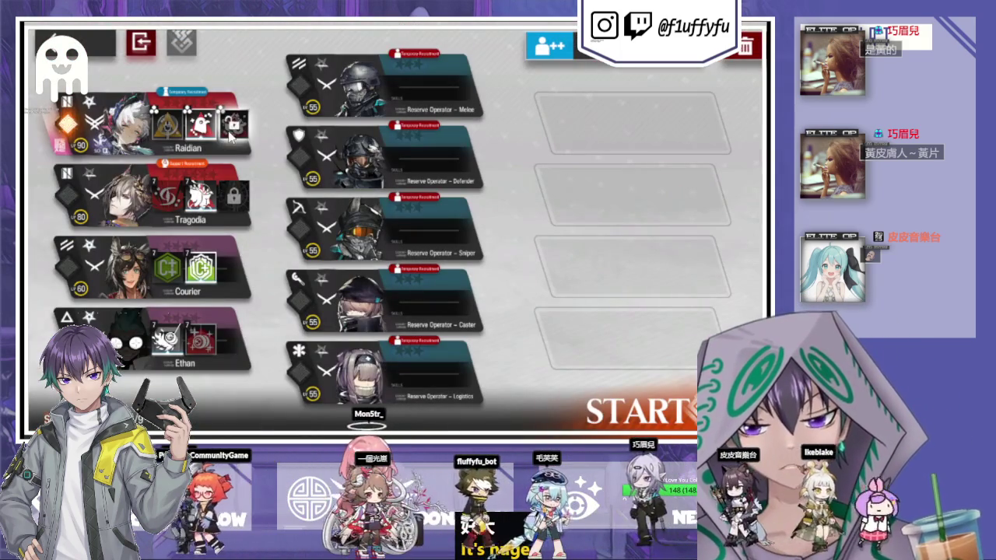
click(426, 108)
click(377, 187)
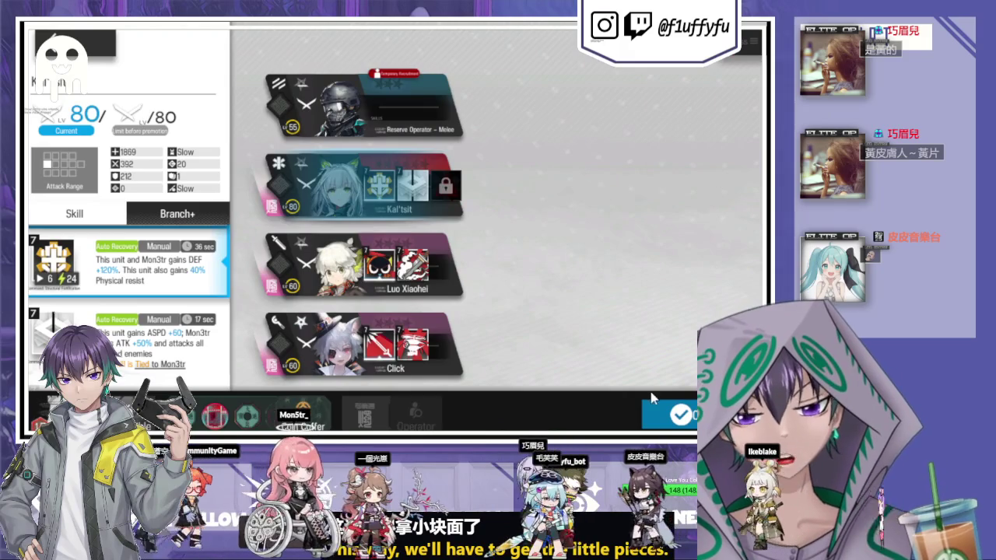
click(350, 269)
click(675, 414)
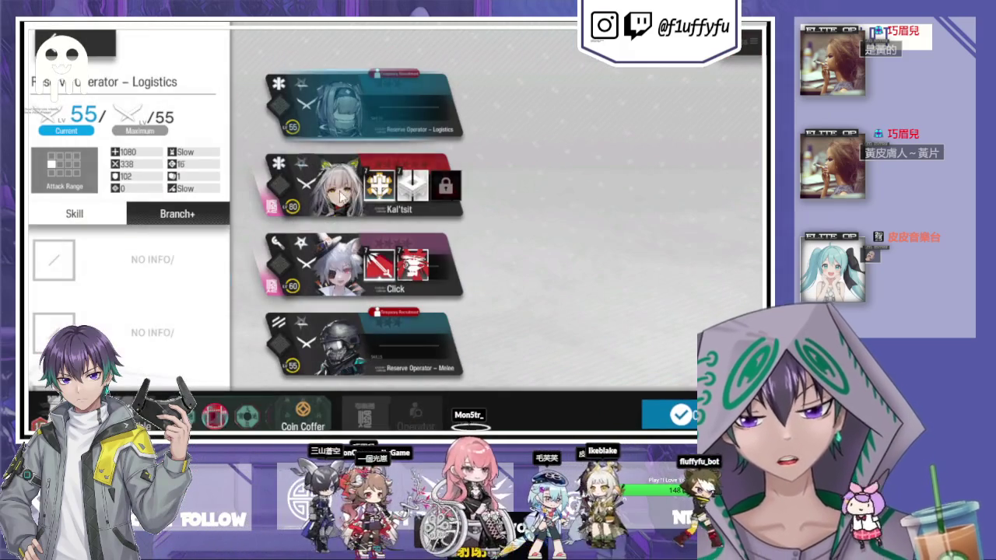
Add Kal'tsit and Click to the remaining reserve slots and launch the mission.
click(357, 113)
click(714, 414)
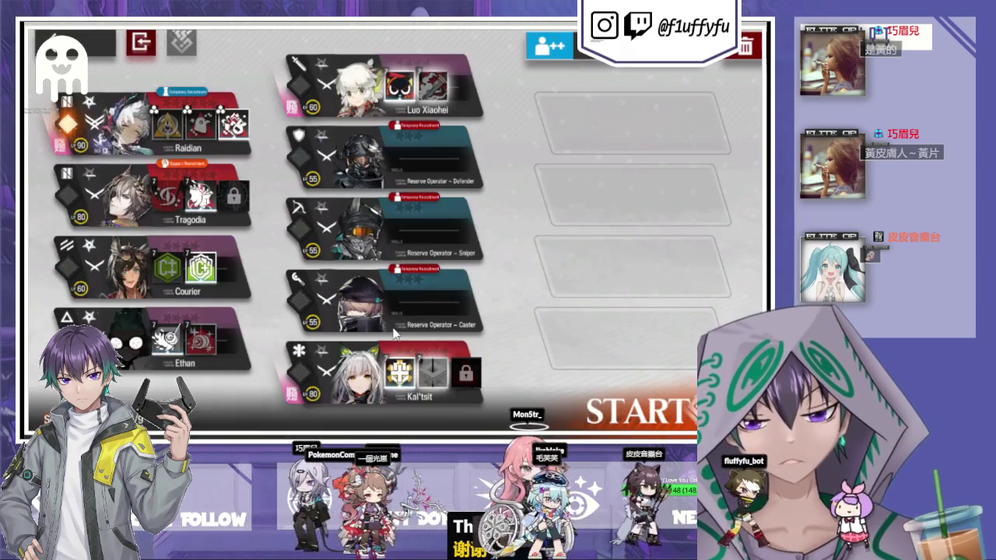
click(397, 296)
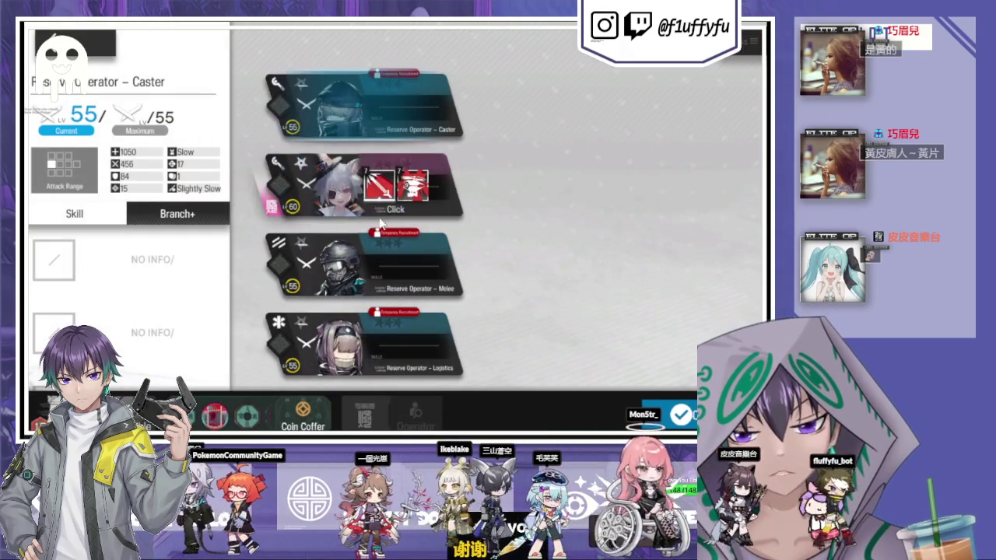
click(380, 210)
click(680, 415)
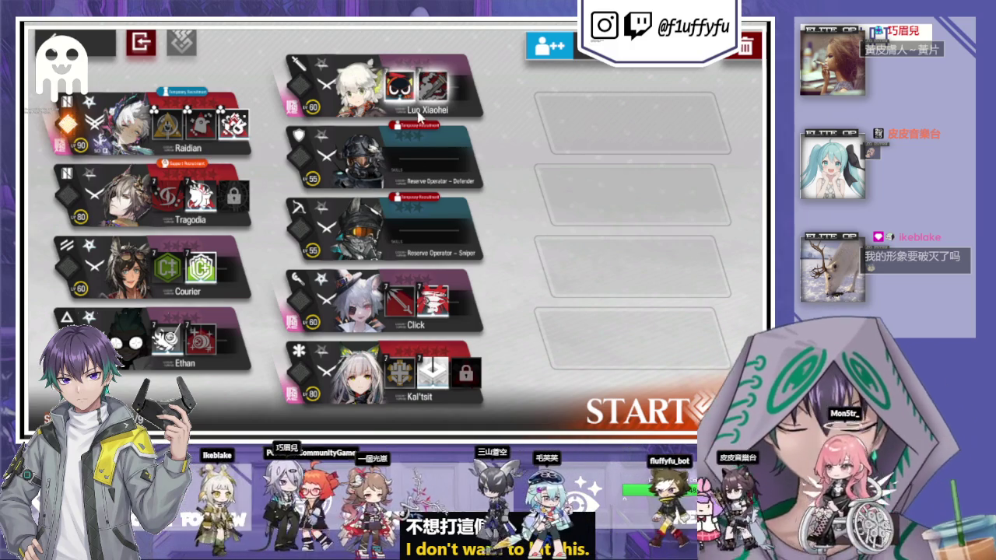
click(638, 411)
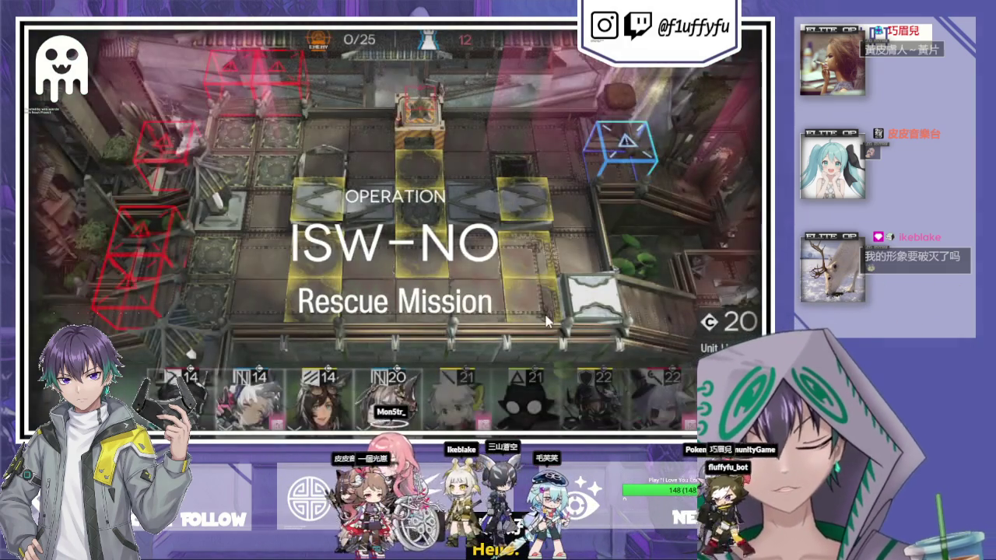
Deploy Courier on the lower right tile and a 7-cost summon near the map centre.
mouse_move(319, 397)
mouse_down()
mouse_move(448, 338)
mouse_move(573, 247)
mouse_up()
drag(605, 205, 592, 140)
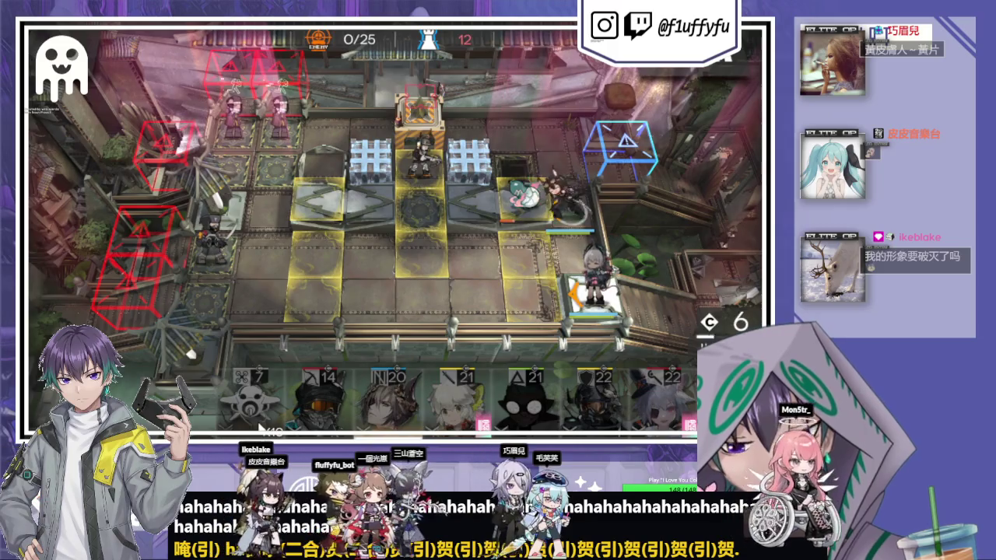
mouse_move(265, 420)
mouse_down()
mouse_move(408, 225)
mouse_move(370, 199)
mouse_up()
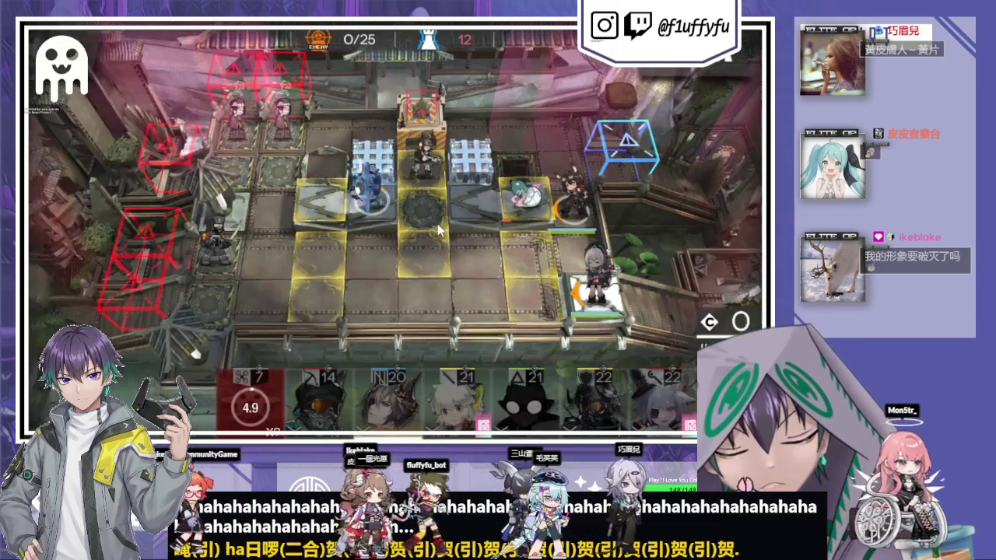
Fire Raidian's and the summon's ready skills, then place a summon on the upper-middle tile.
click(572, 198)
click(511, 244)
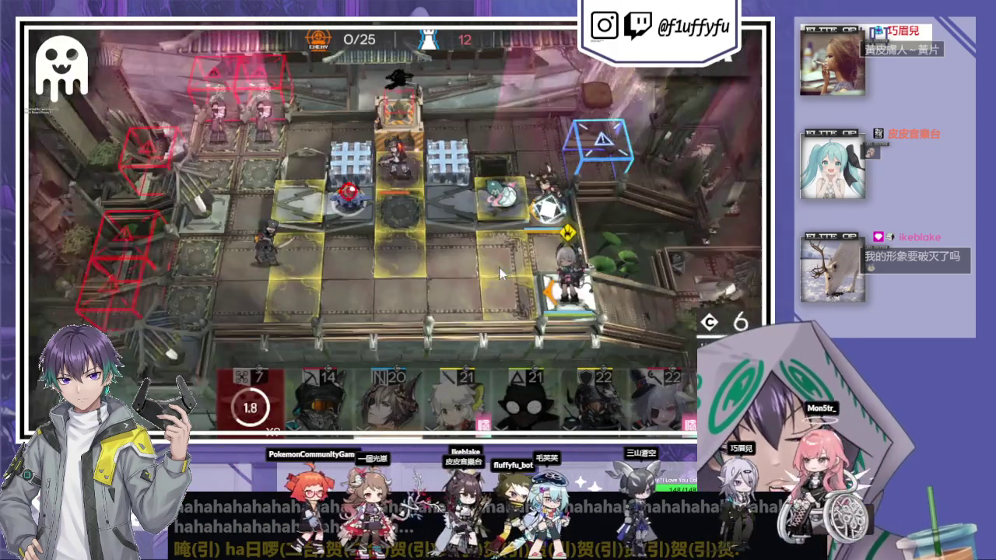
click(369, 194)
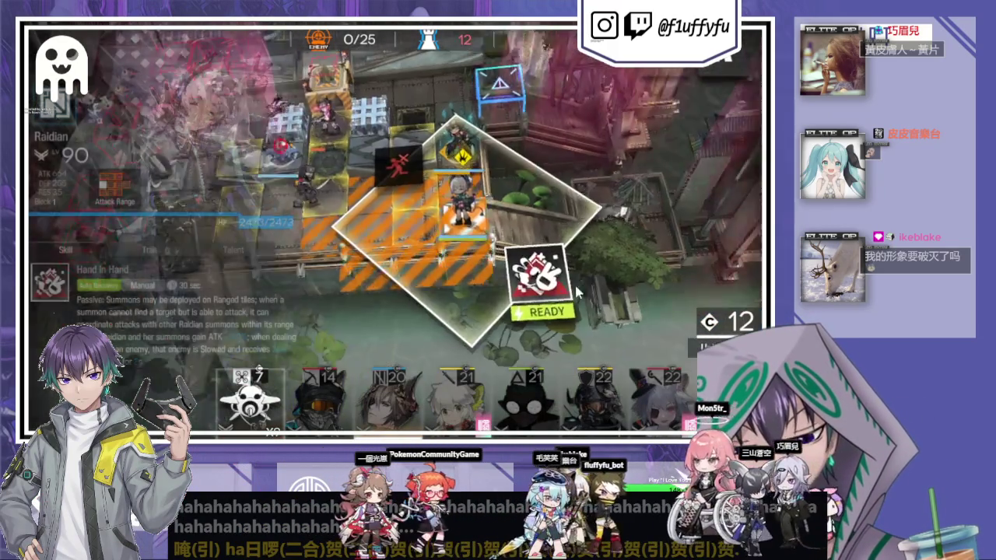
click(540, 277)
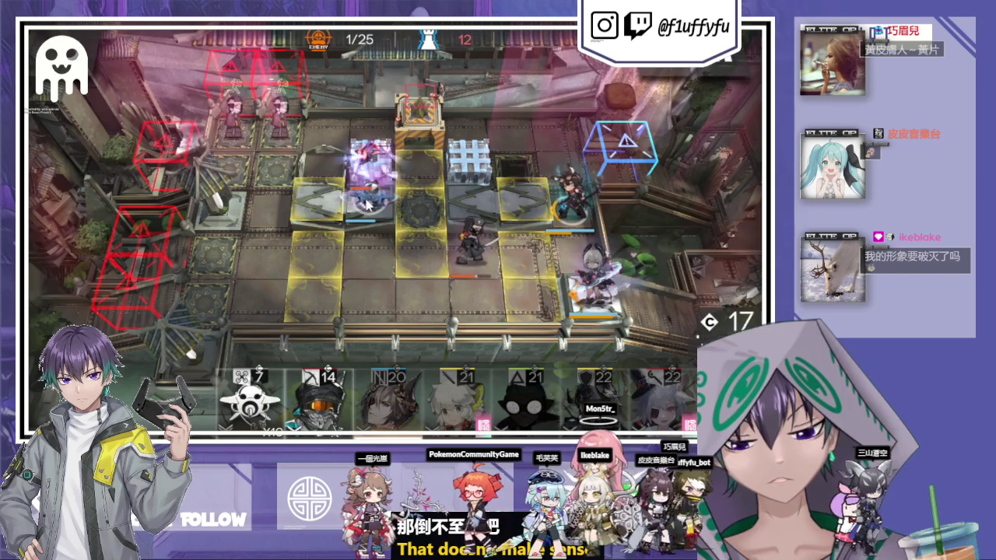
click(369, 160)
click(220, 390)
mouse_move(219, 390)
mouse_down()
mouse_move(315, 198)
mouse_move(266, 237)
mouse_up()
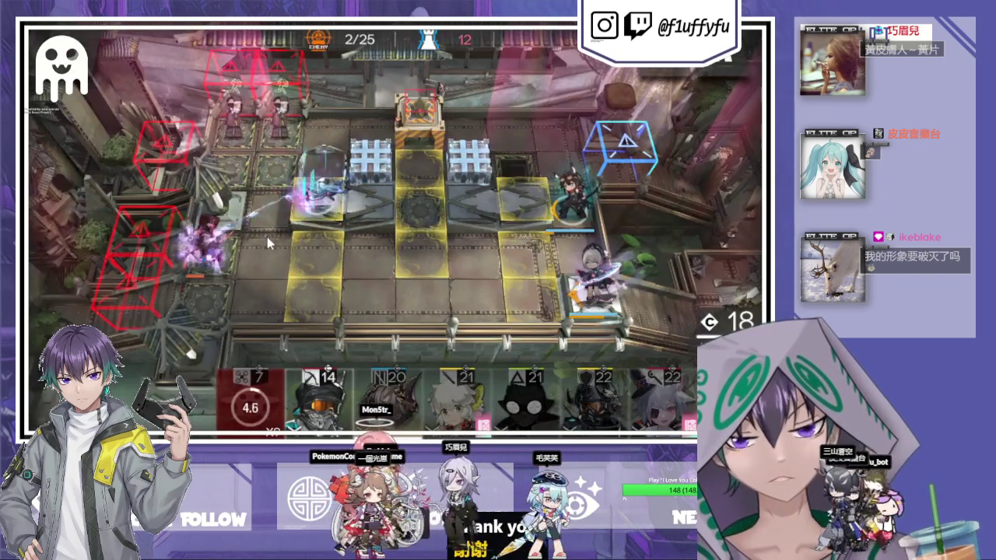
Deploy Tragodia, then place her Blood's Whisper cat on the left tile.
mouse_move(388, 397)
mouse_down()
mouse_move(505, 233)
mouse_move(553, 218)
mouse_move(535, 303)
mouse_up()
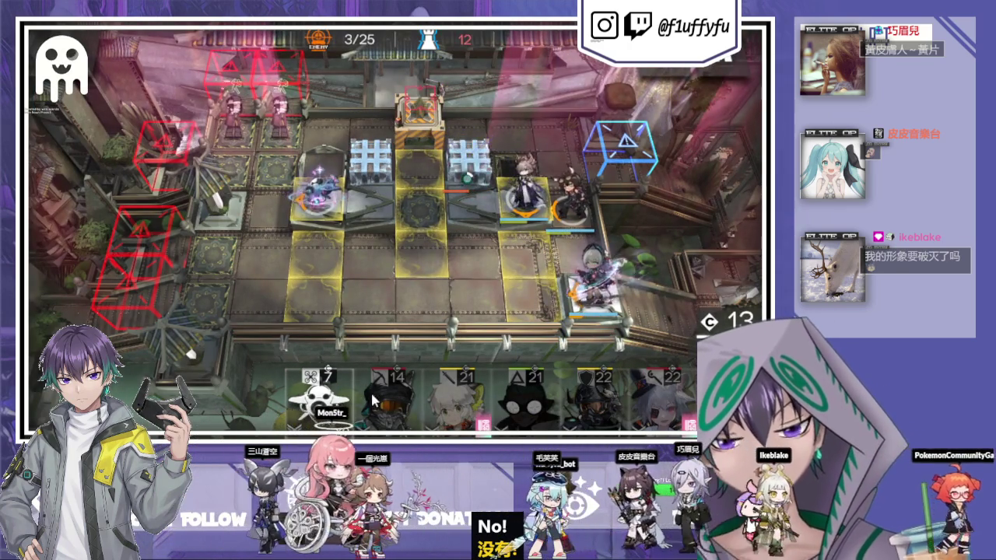
mouse_move(319, 393)
mouse_down()
mouse_move(518, 237)
mouse_move(413, 204)
mouse_move(411, 367)
mouse_up()
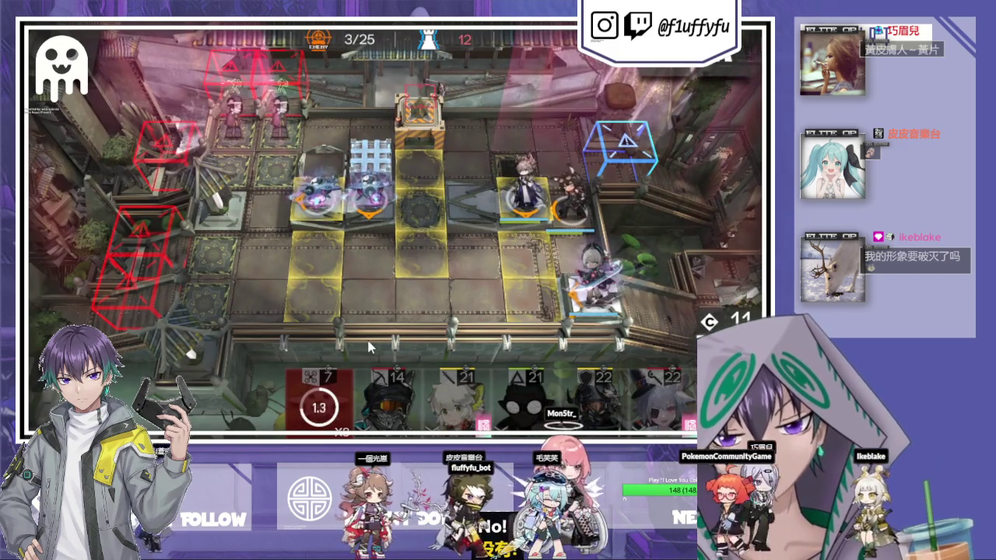
click(249, 397)
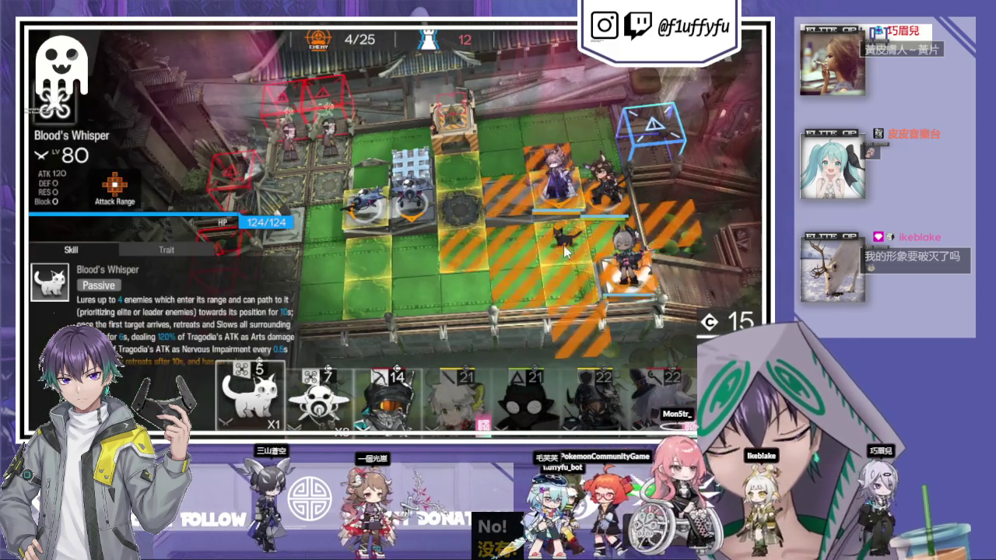
drag(495, 226, 368, 191)
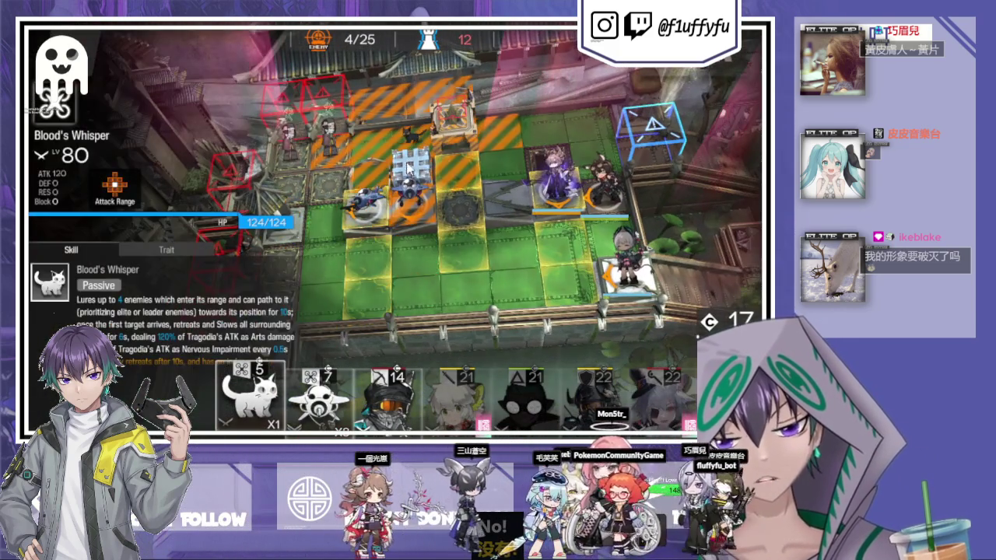
mouse_move(407, 165)
mouse_down()
mouse_move(369, 165)
mouse_move(369, 204)
mouse_up()
click(572, 198)
click(484, 294)
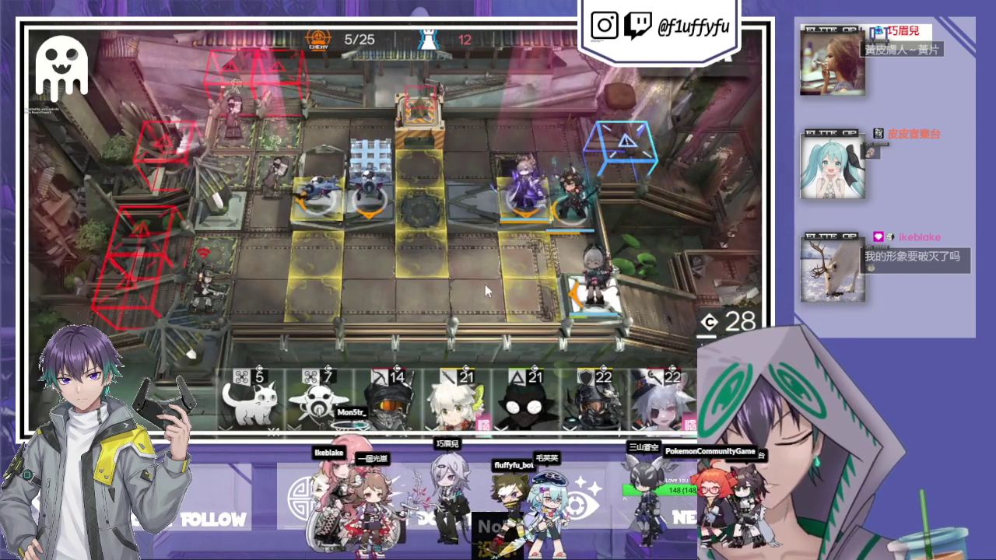
Deploy Mon3tr facing left beside Kal'tsit and the 10-cost operator on the left tile.
click(487, 196)
drag(487, 196, 332, 201)
drag(268, 374, 317, 275)
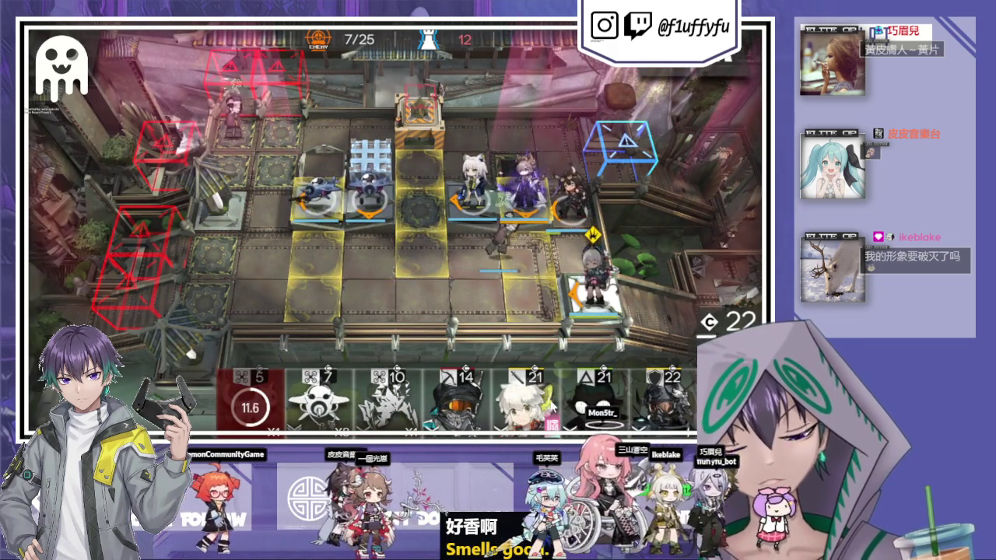
mouse_move(392, 411)
mouse_down()
mouse_move(315, 257)
mouse_move(315, 327)
mouse_up()
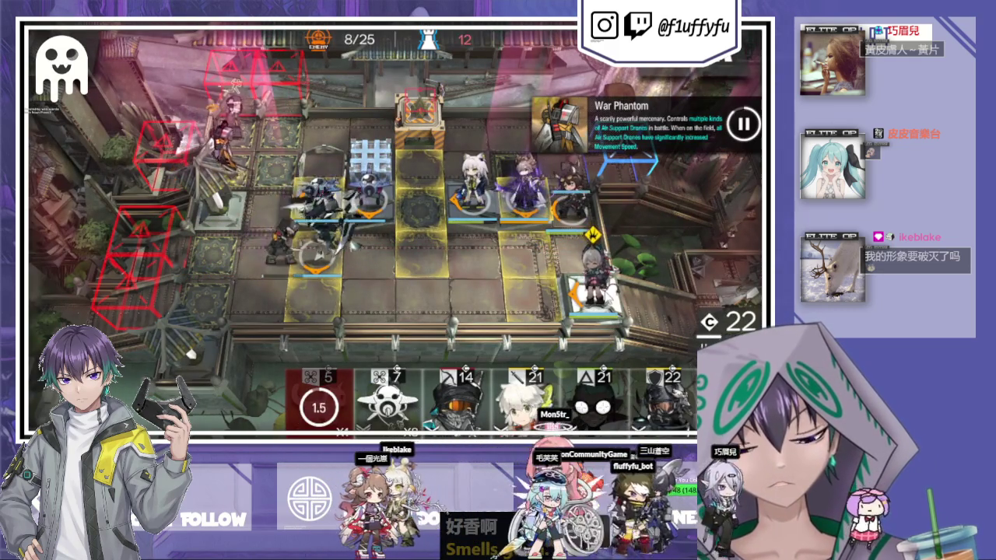
click(575, 223)
Use Courier's skill for extra DP and deploy the defender facing left.
click(618, 379)
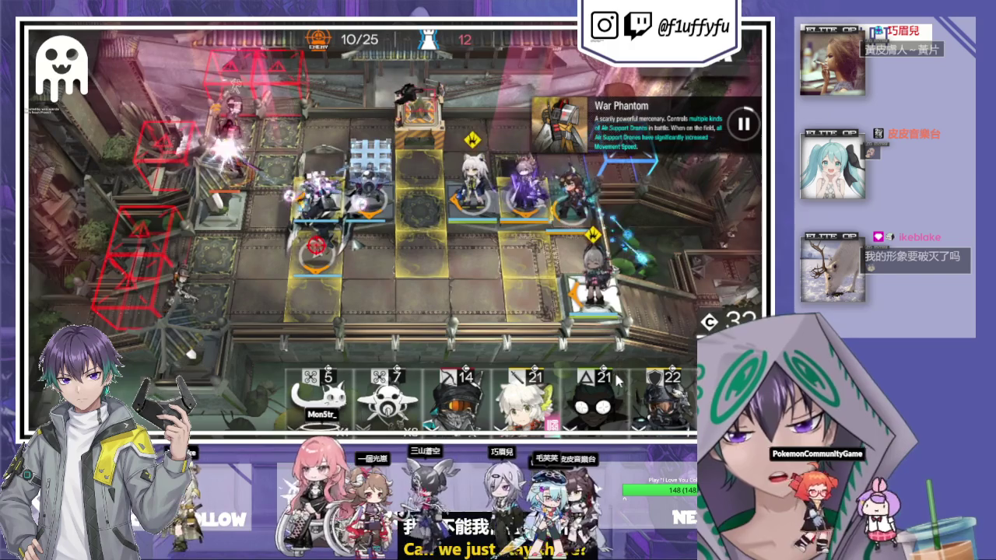
drag(672, 405, 583, 384)
drag(498, 278, 486, 268)
drag(566, 245, 410, 261)
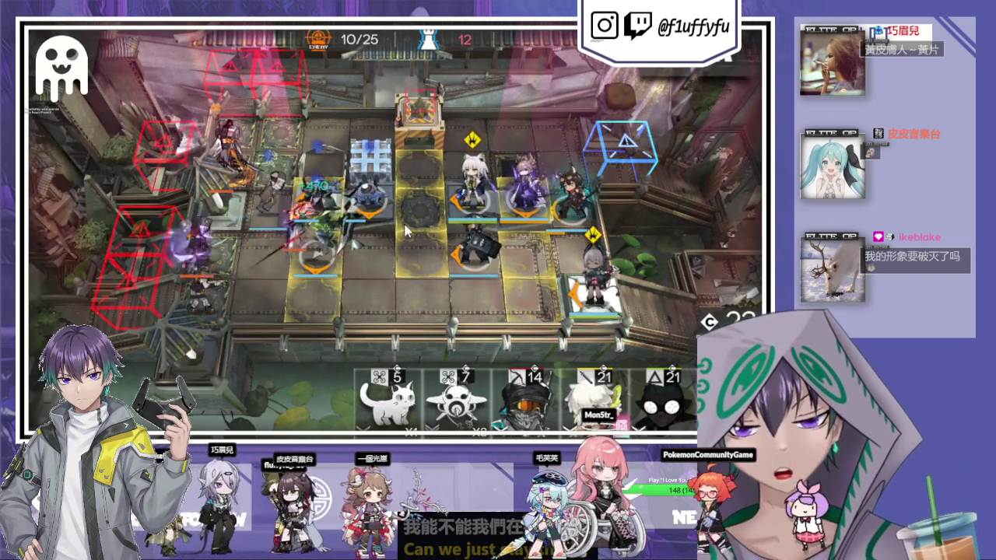
Deploy a Blood's Whisper cat and two more 7-cost summons onto the field.
drag(387, 397, 335, 252)
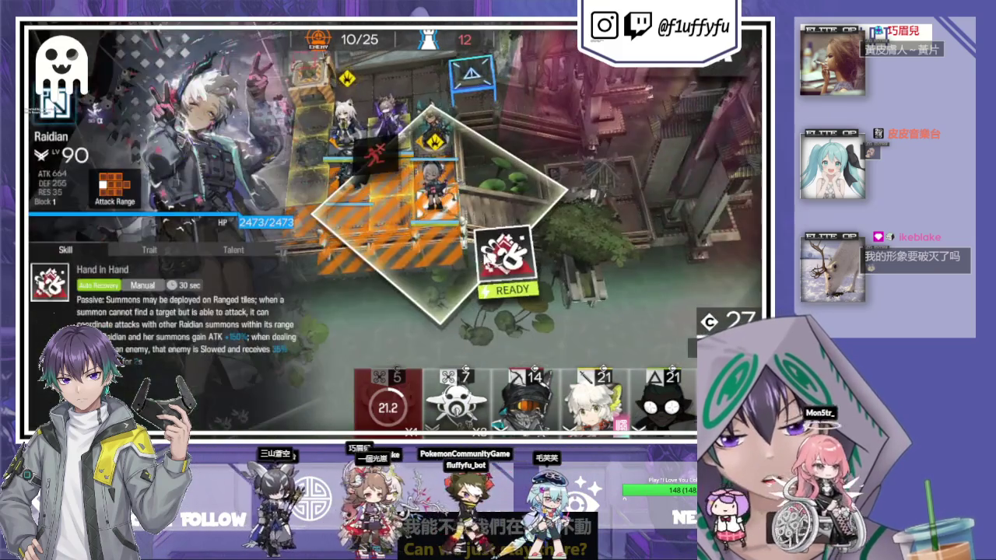
drag(422, 195, 366, 195)
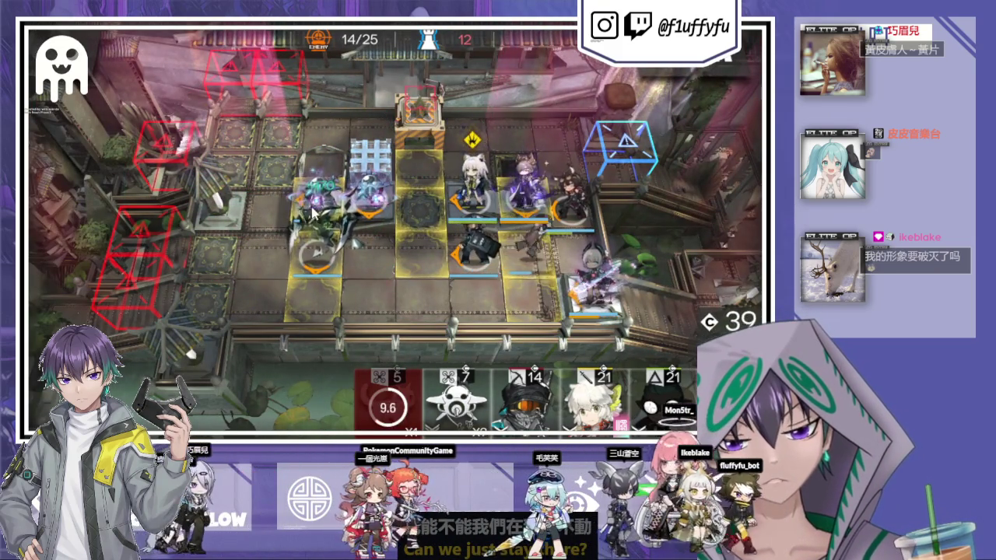
click(311, 249)
click(455, 372)
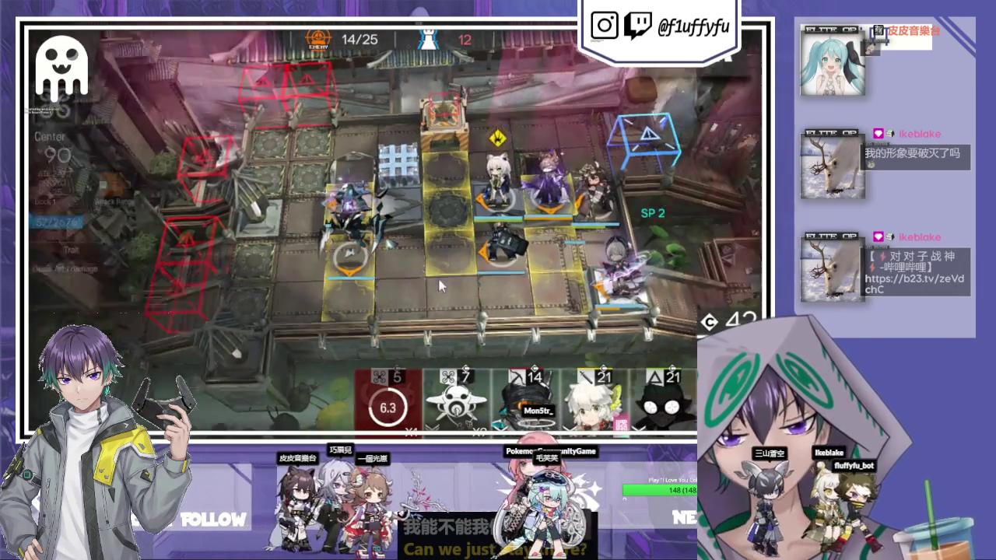
mouse_move(455, 396)
mouse_down()
mouse_move(415, 263)
mouse_move(346, 264)
mouse_up()
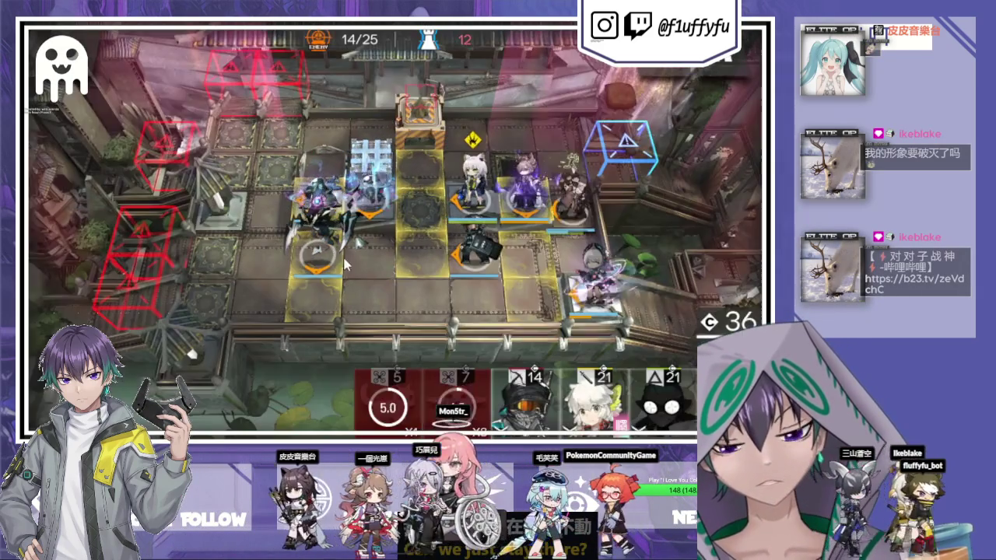
click(326, 196)
click(405, 371)
mouse_move(455, 397)
mouse_down()
mouse_move(361, 225)
mouse_move(420, 226)
mouse_up()
Activate Courier's skill, deploy another cat, and fire Kal'tsit's skill to finish the stage.
click(439, 204)
click(499, 233)
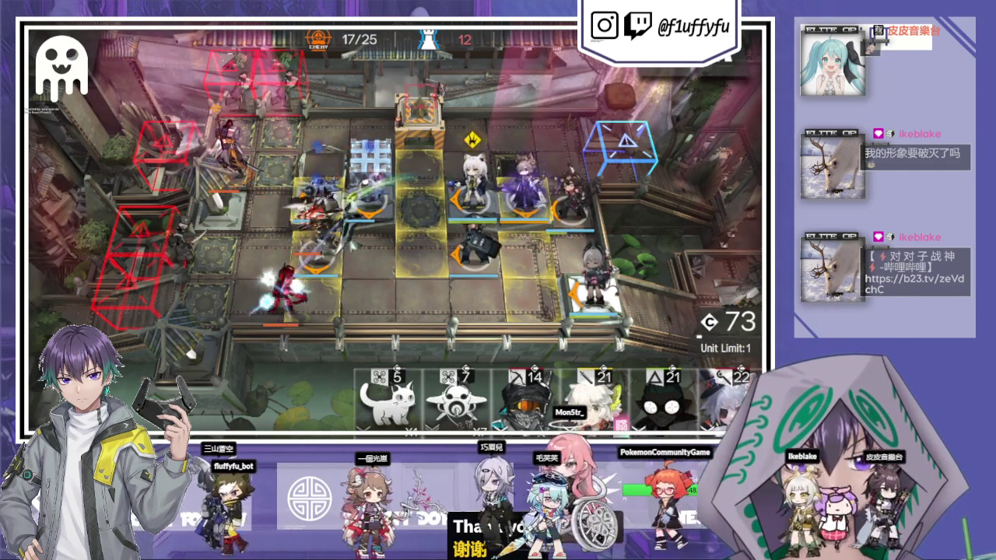
click(386, 392)
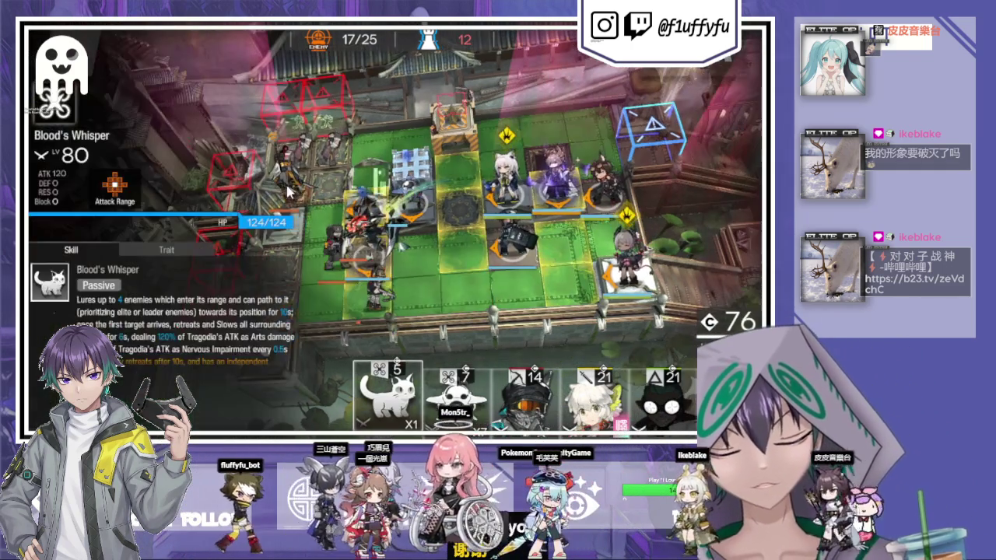
mouse_move(319, 243)
mouse_down()
mouse_move(365, 233)
mouse_move(350, 271)
mouse_up()
click(433, 217)
click(366, 234)
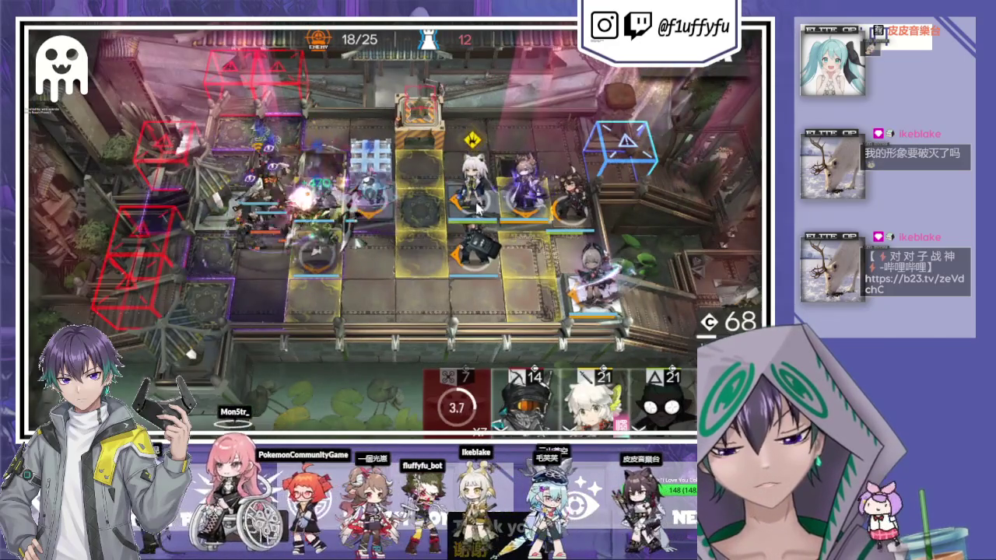
click(477, 206)
click(518, 285)
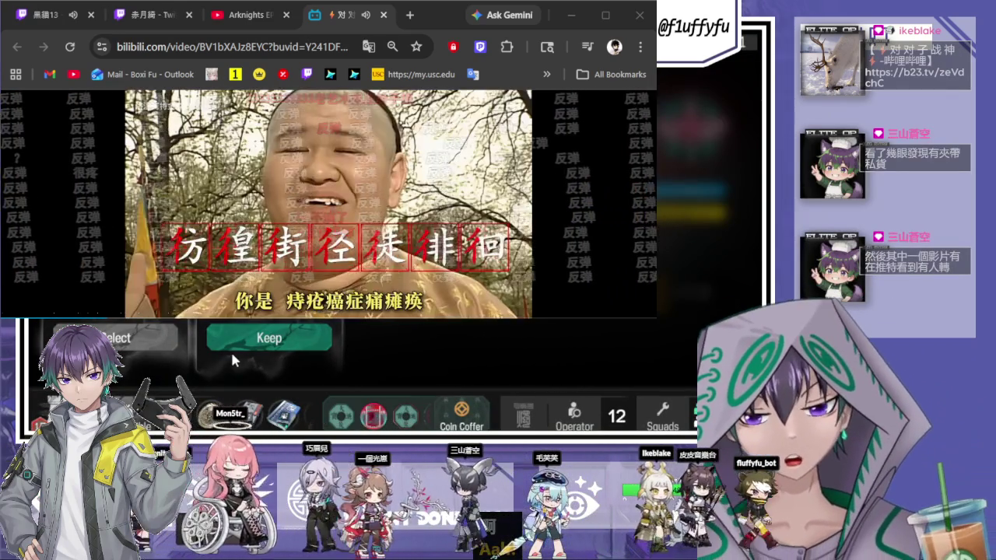
Back out of recruiting, conserve the voucher, and scroll through the coin exchange list.
click(230, 349)
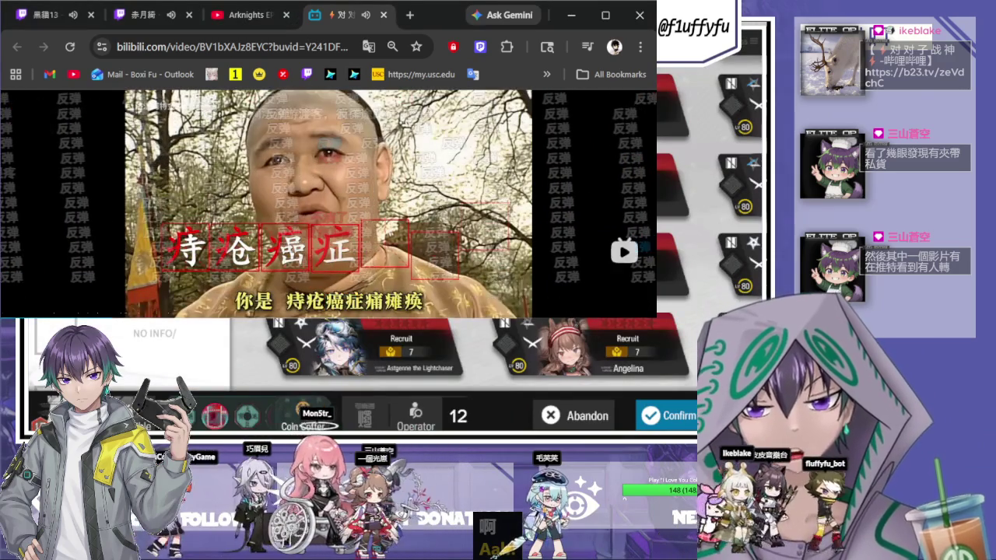
click(535, 402)
click(499, 374)
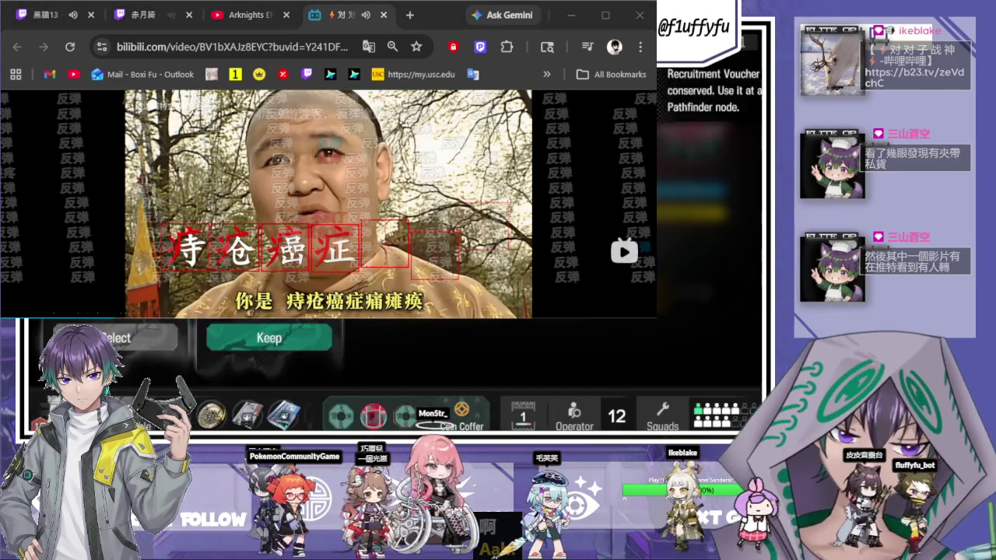
click(124, 336)
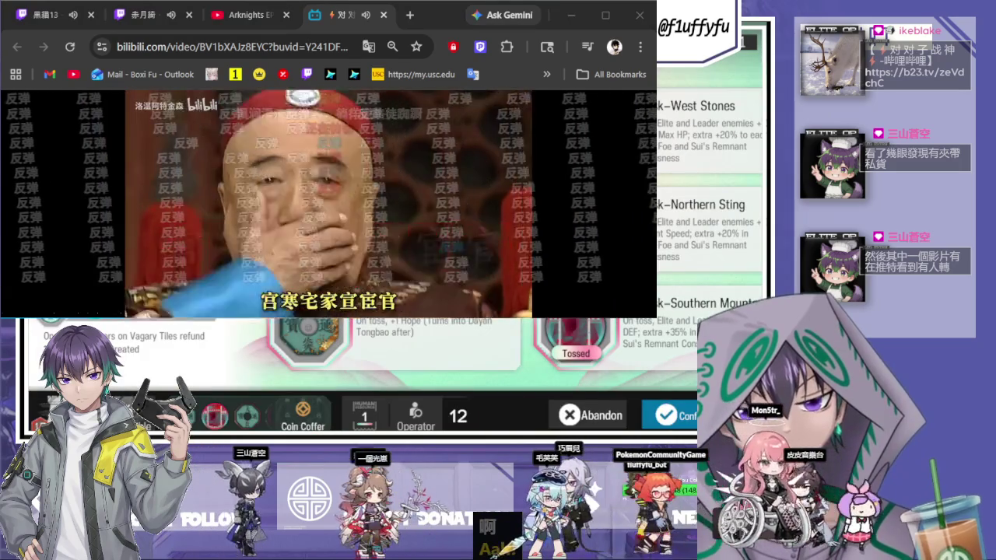
scroll(509, 348, right, 3)
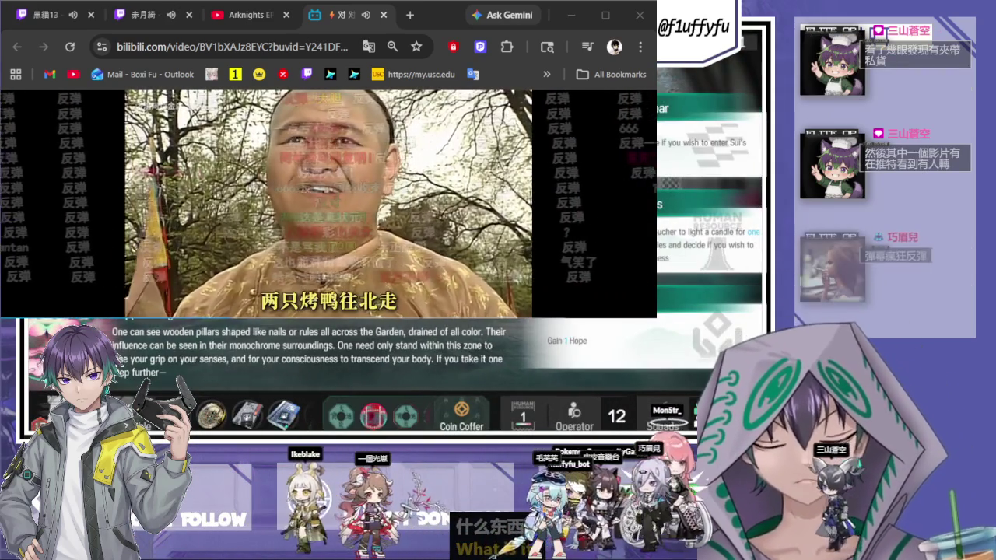
Choose and confirm two options in the wooden pillar event to move on to the shop.
click(662, 178)
click(699, 144)
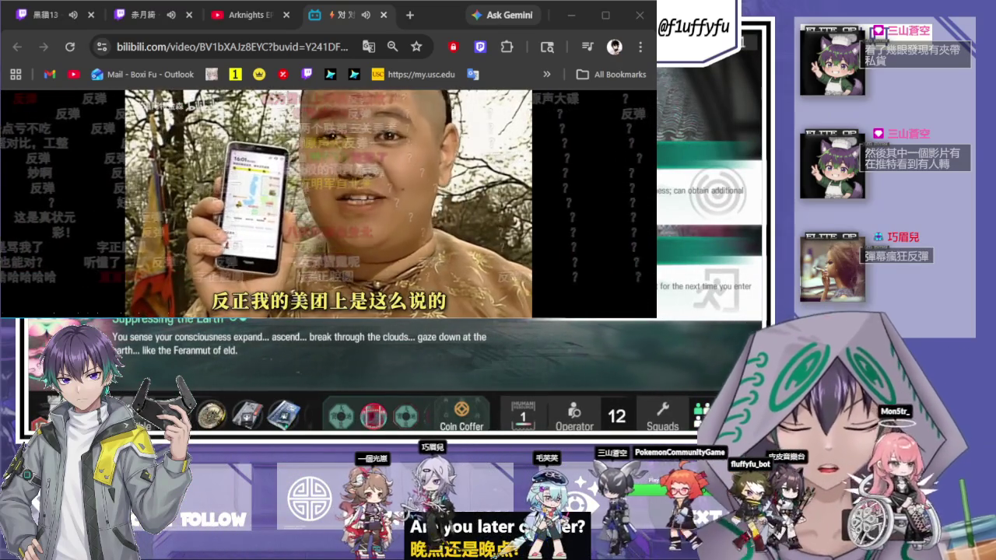
click(694, 186)
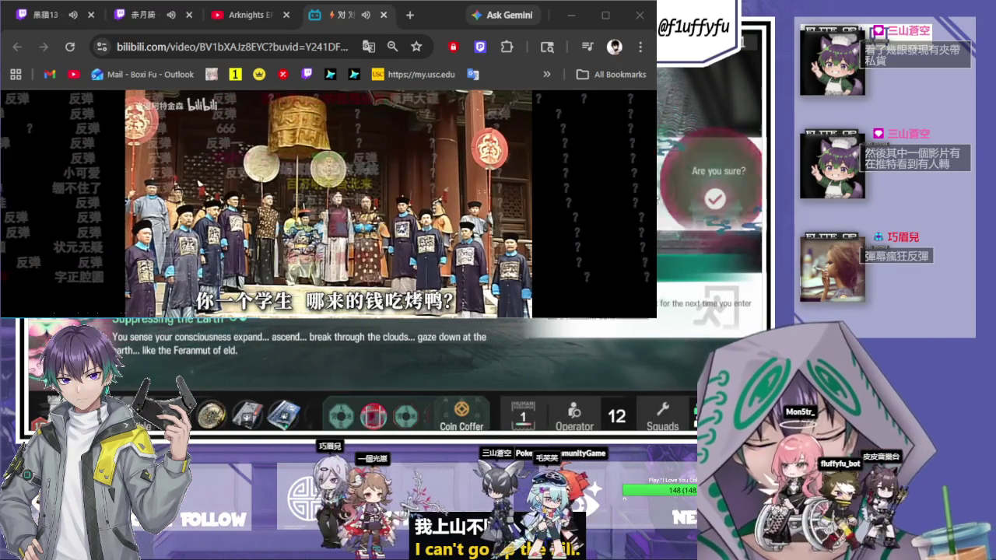
click(694, 189)
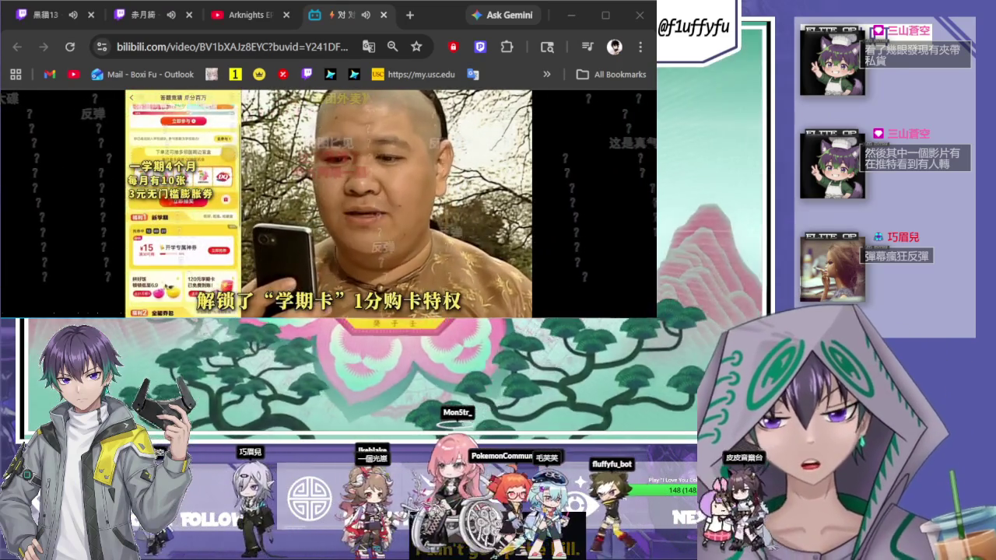
mouse_move(651, 273)
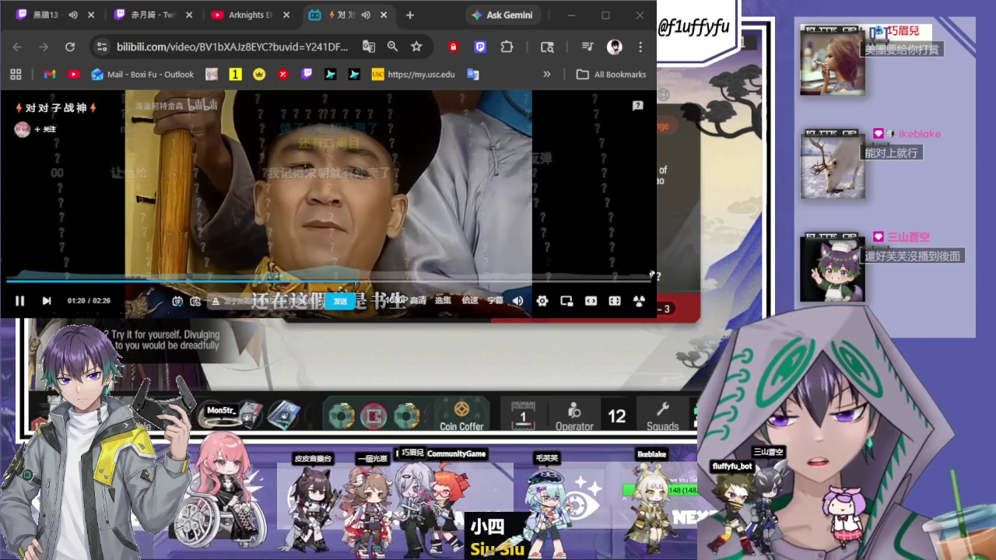
Pause and resume the Bilibili video a few times, then return focus to the game.
click(307, 208)
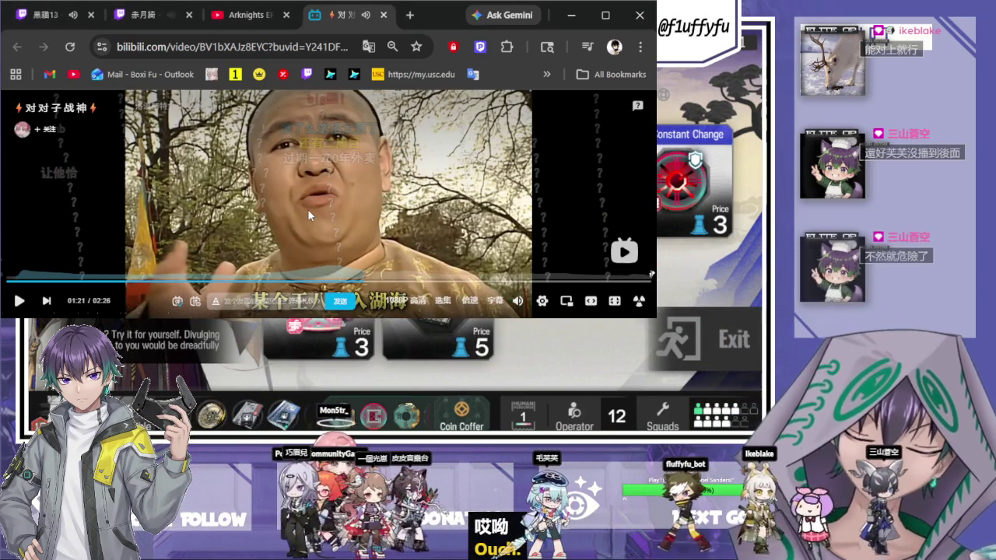
click(308, 208)
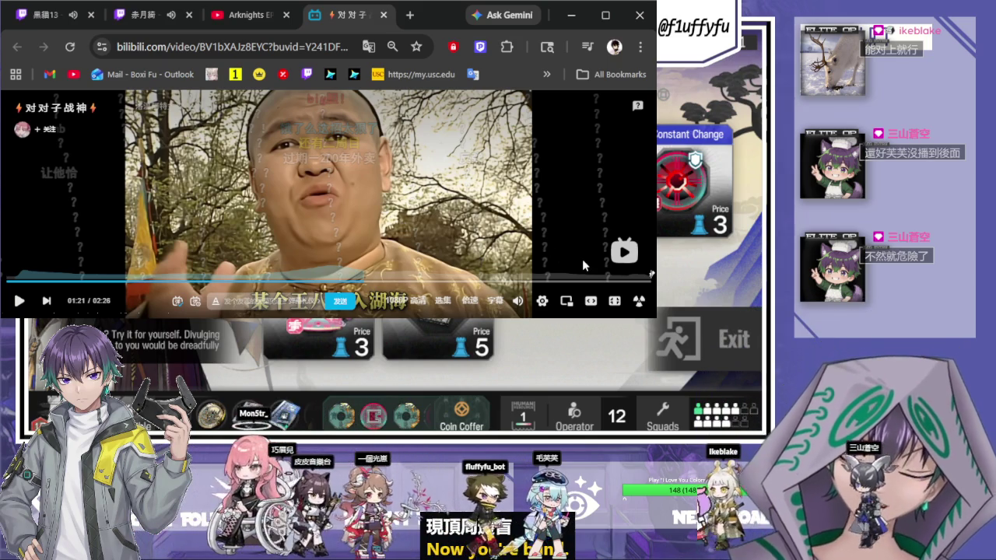
click(501, 210)
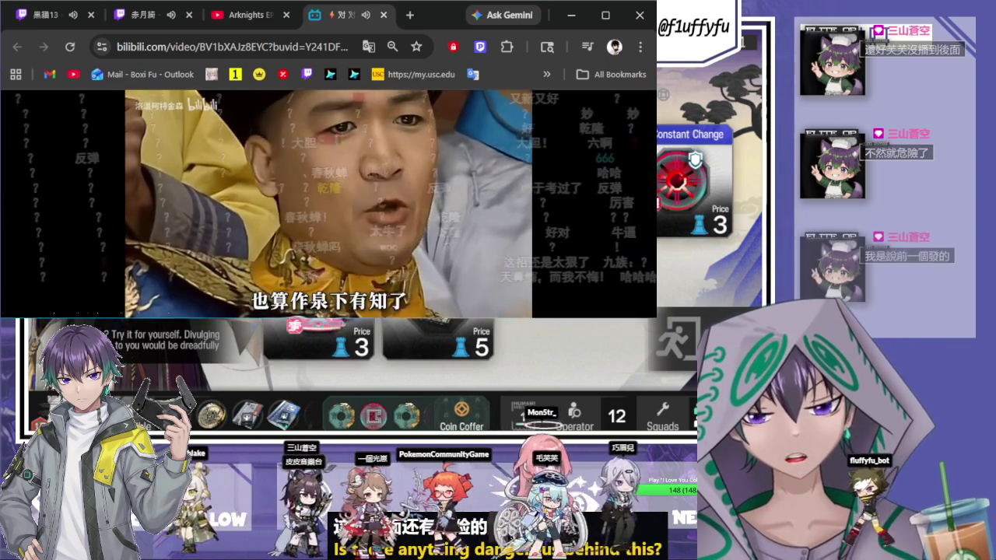
click(375, 224)
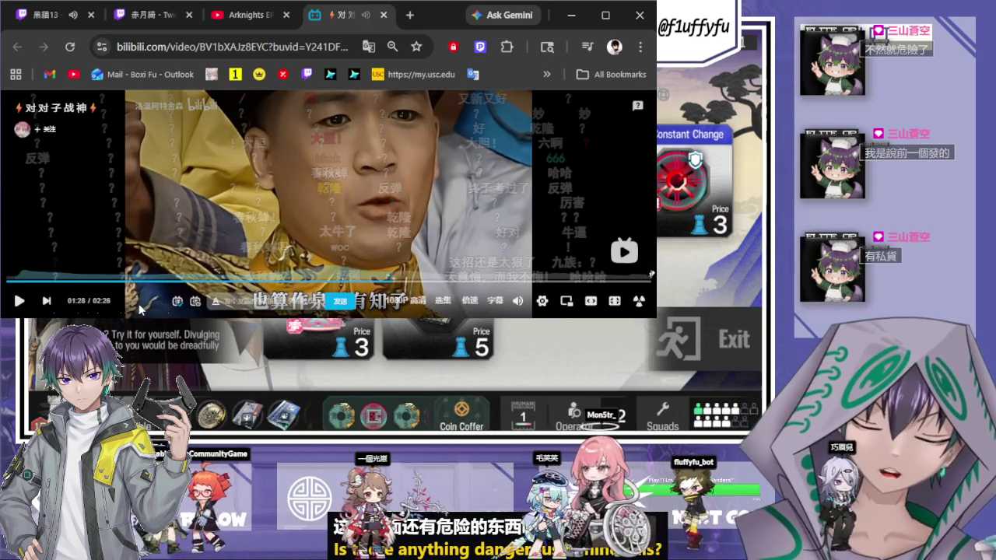
click(462, 167)
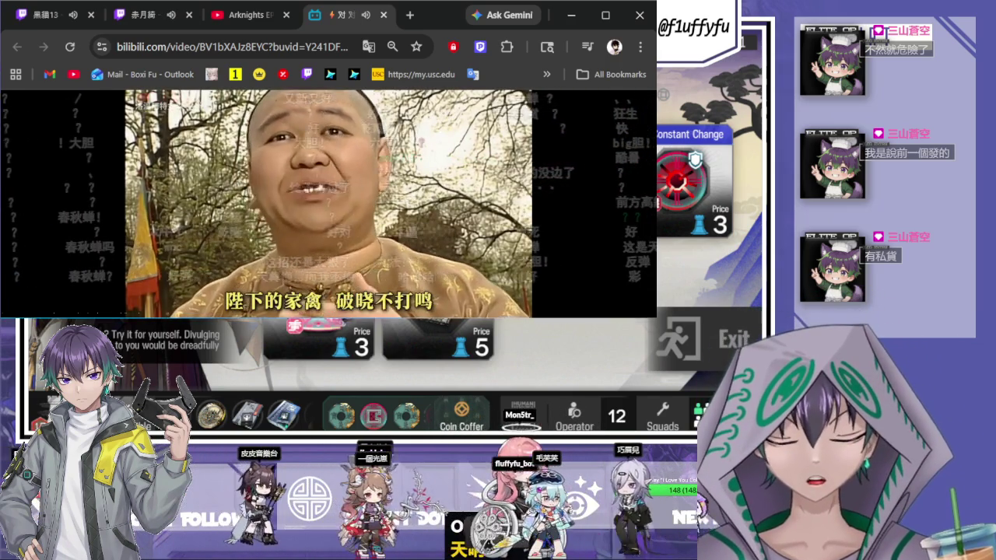
click(456, 338)
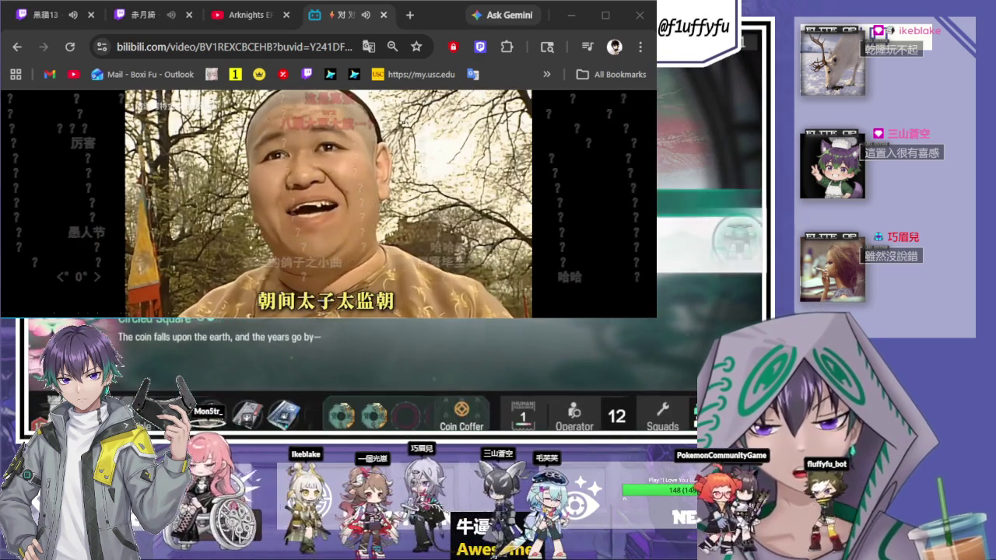
Pick up the coin in the Circled Square event and confirm through its narration.
click(683, 238)
click(707, 242)
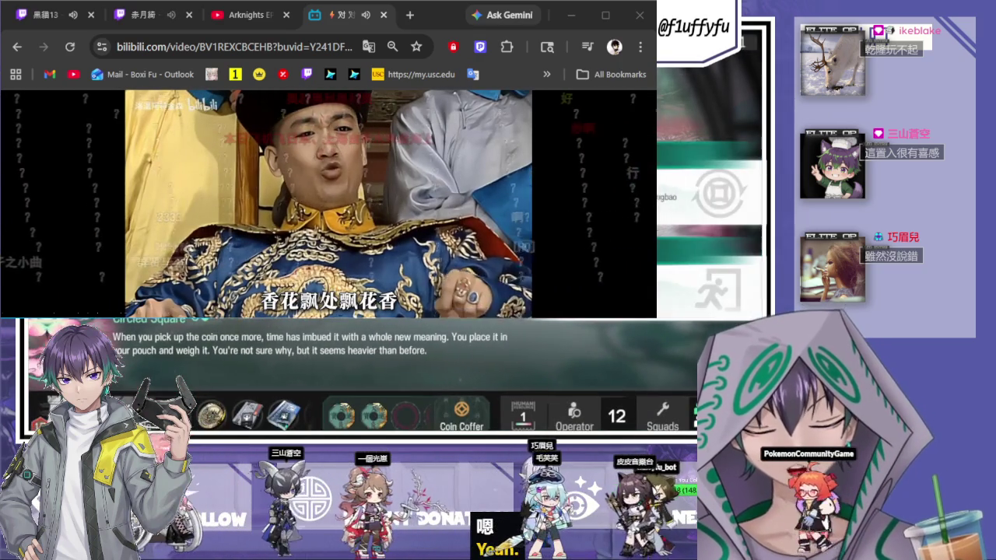
click(696, 179)
click(713, 199)
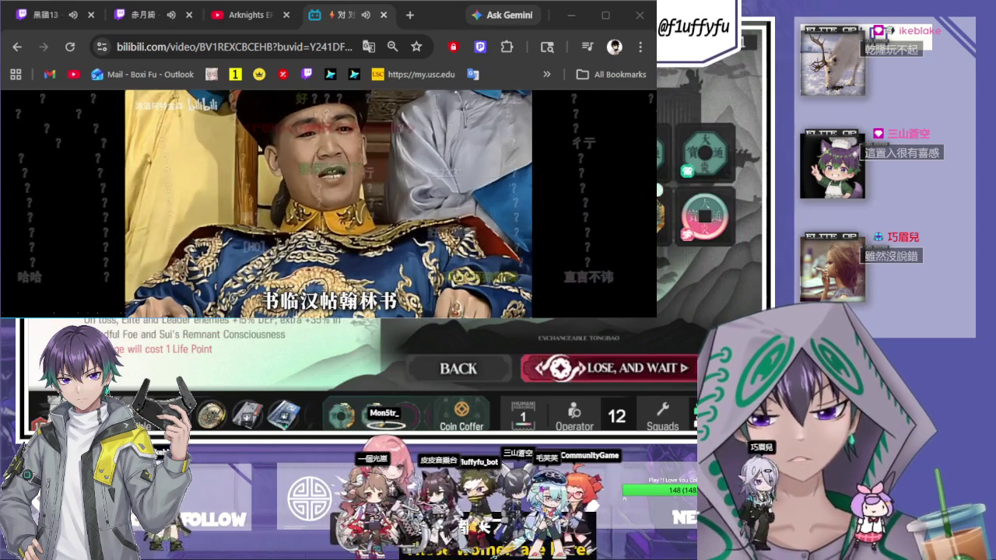
click(617, 364)
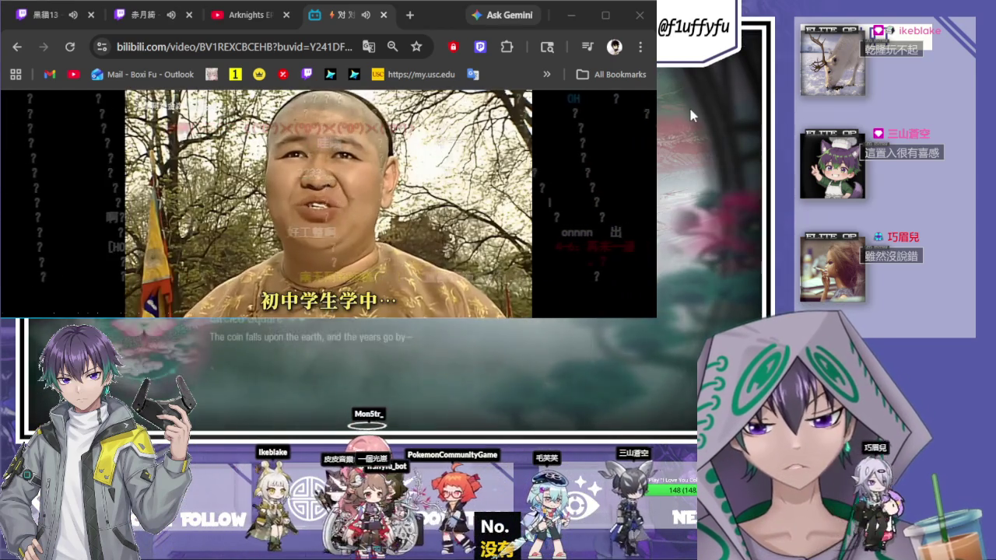
click(686, 225)
click(714, 241)
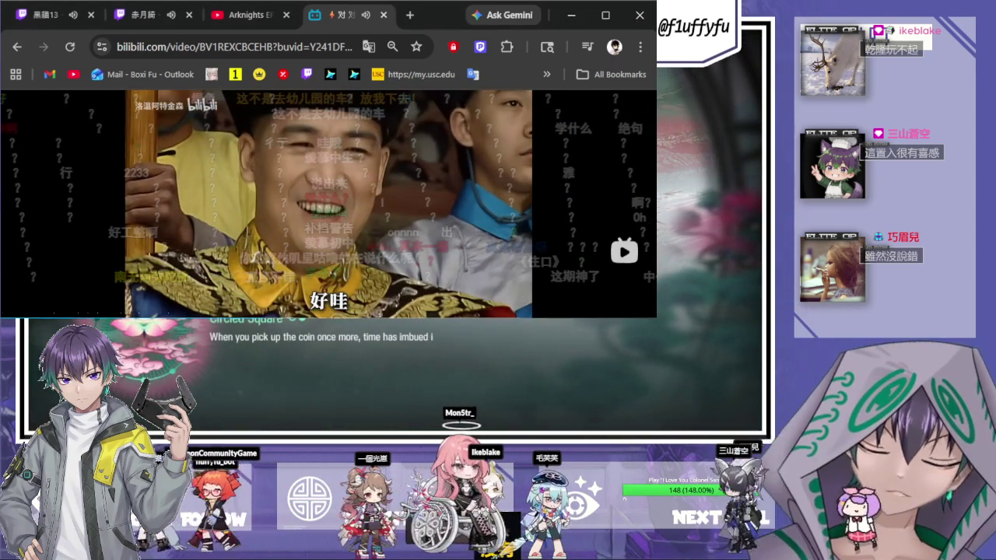
click(700, 233)
Choose LOSE, AND WAIT in the coin exchange and confirm the remaining prompts.
click(686, 191)
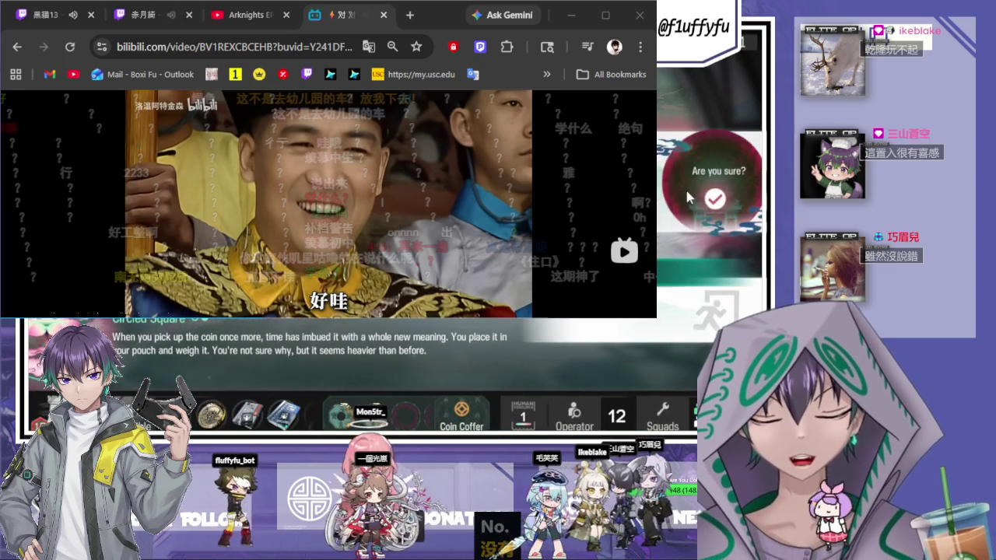
click(715, 198)
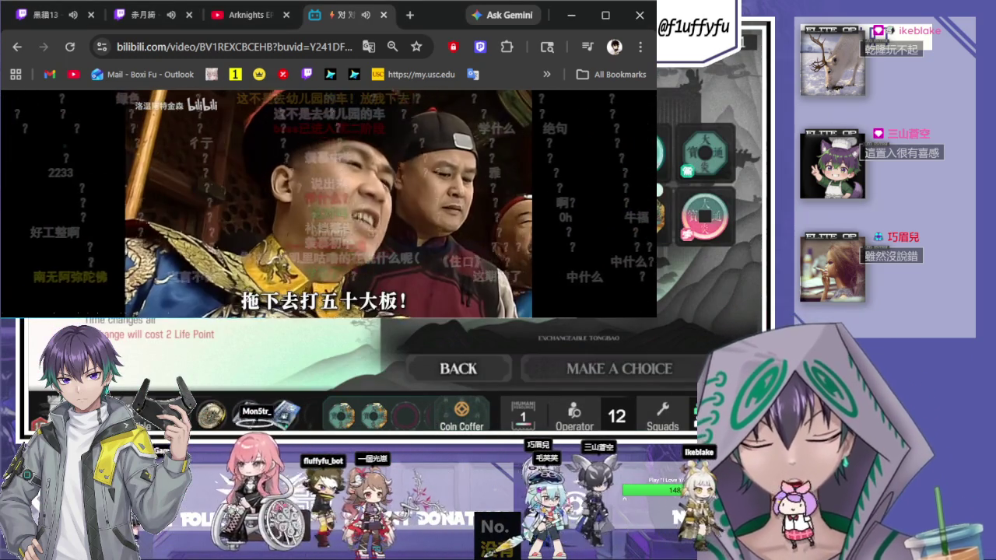
click(688, 218)
click(630, 374)
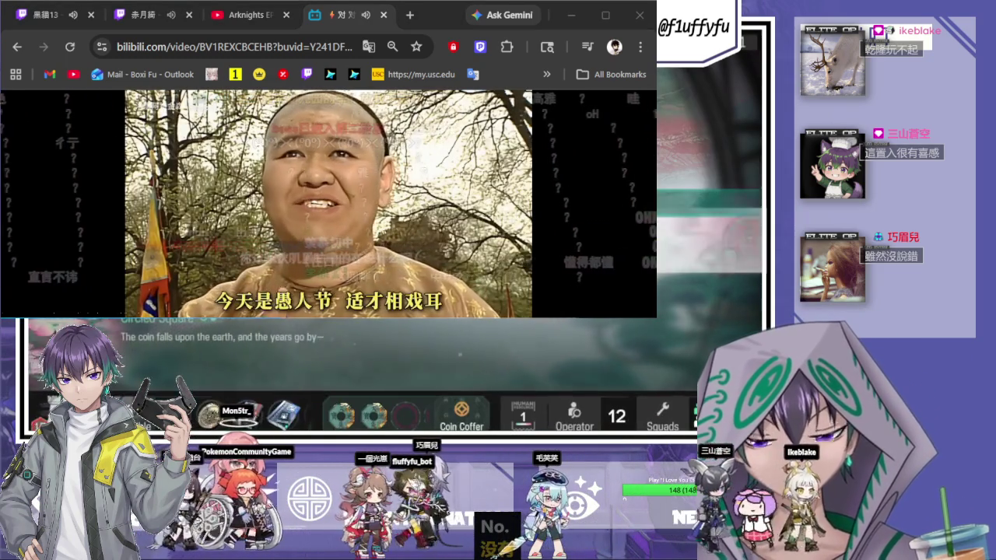
click(714, 239)
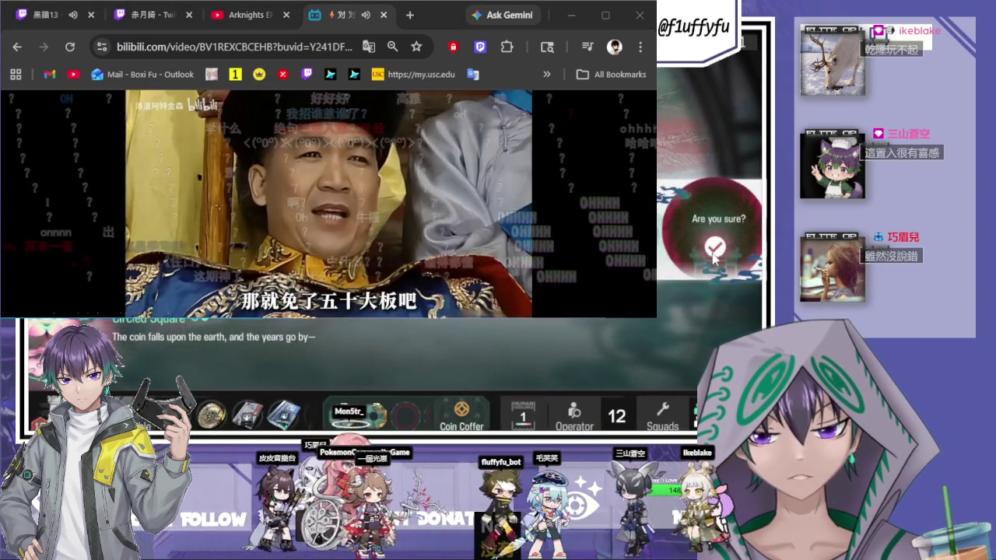
click(712, 254)
click(715, 276)
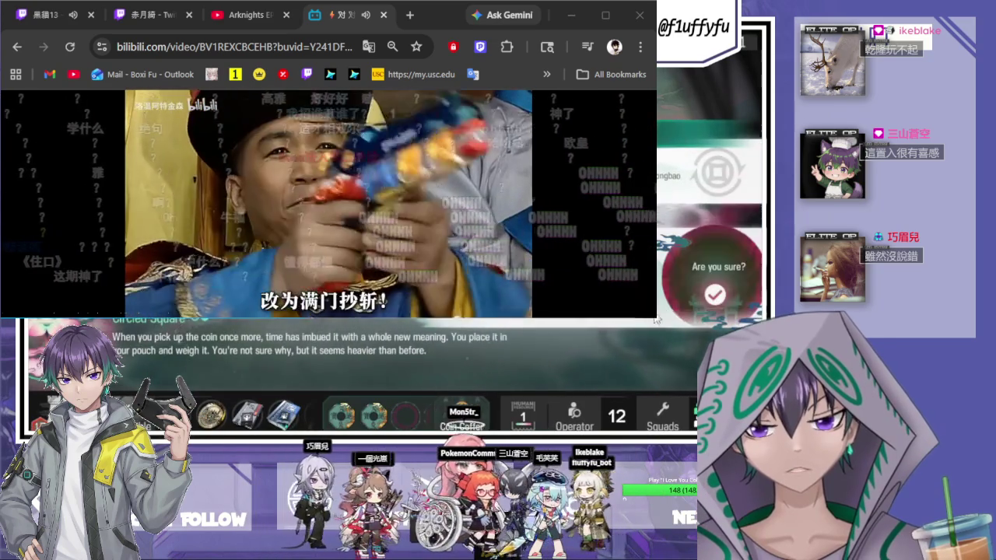
click(715, 295)
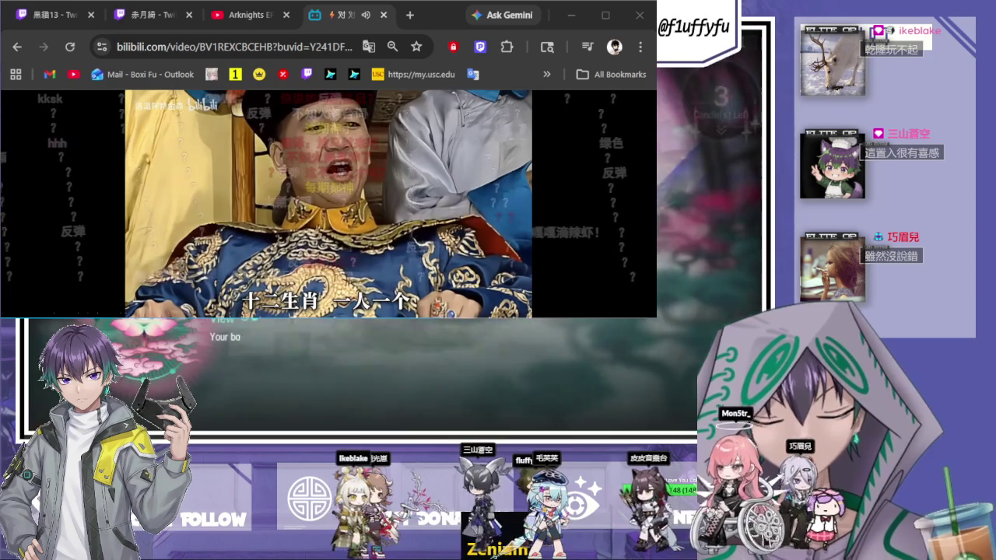
click(692, 196)
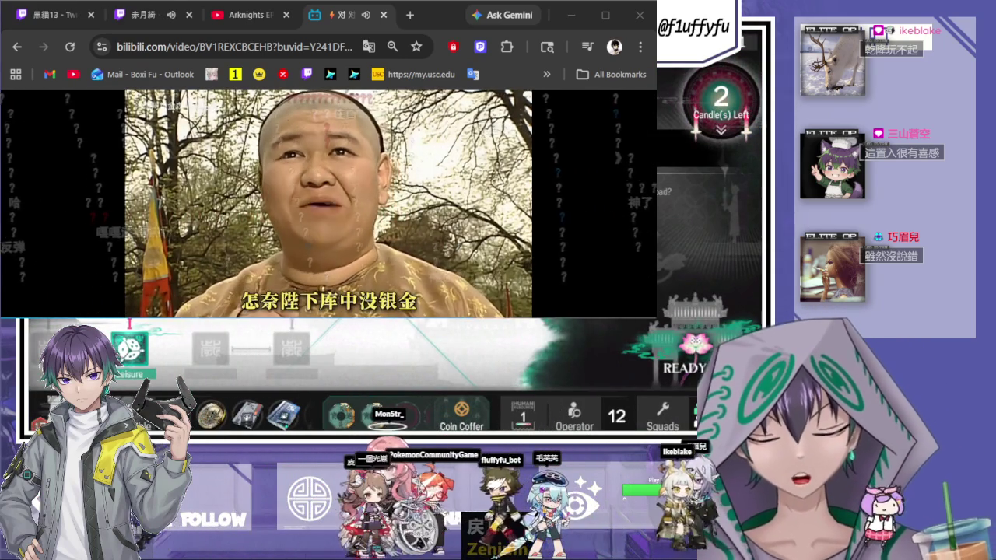
Clear two event nodes with a card choice, then enter the Garden rest pavilion.
click(675, 346)
click(669, 274)
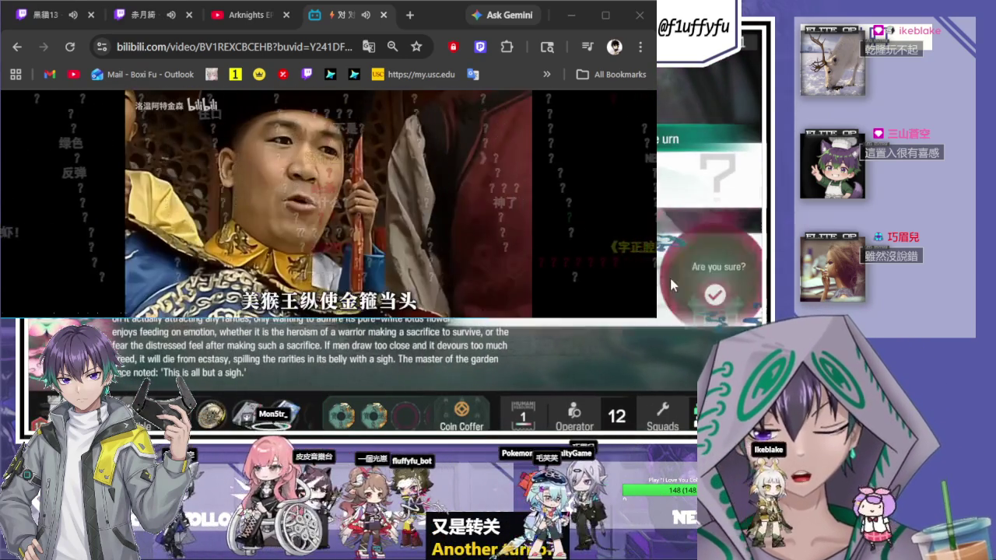
click(683, 278)
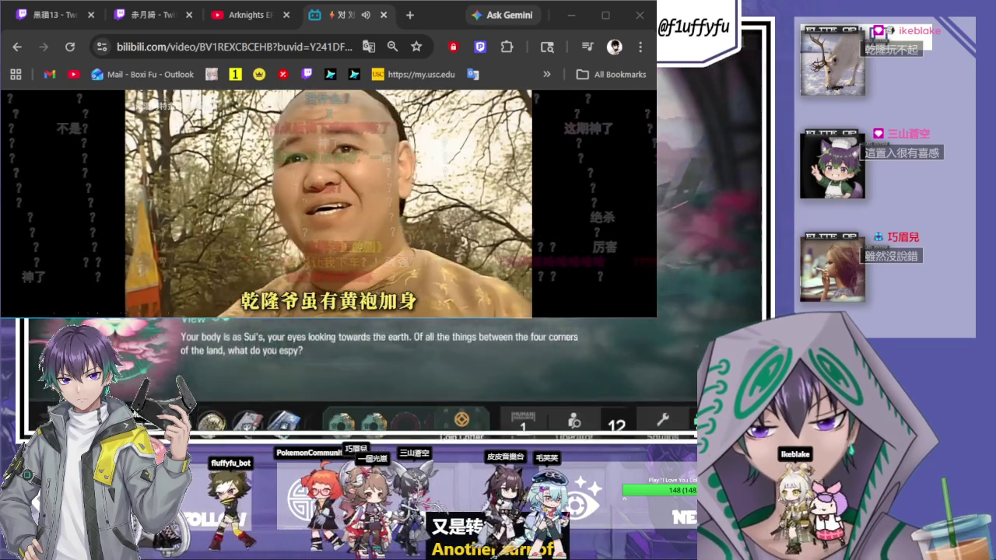
click(687, 181)
click(687, 181)
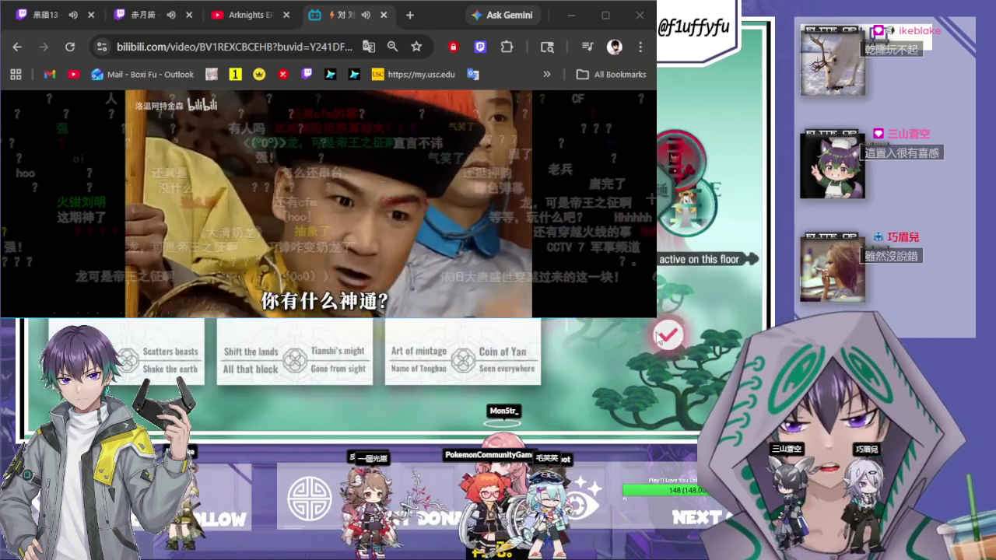
click(657, 332)
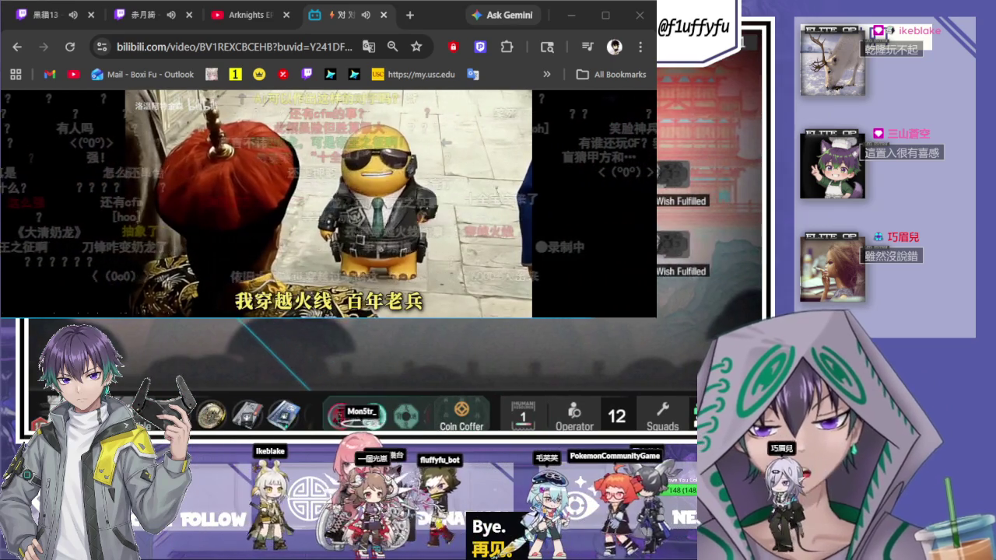
click(686, 311)
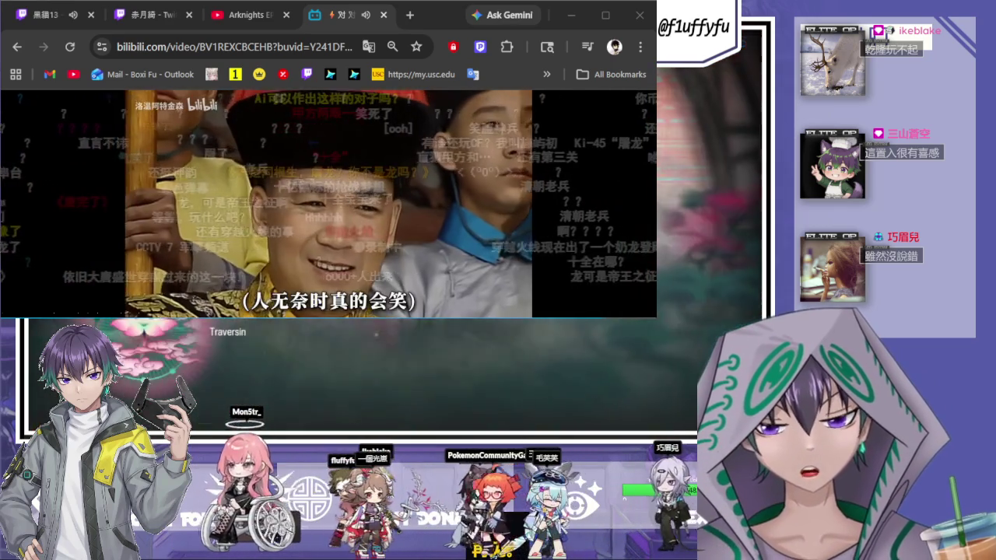
click(667, 263)
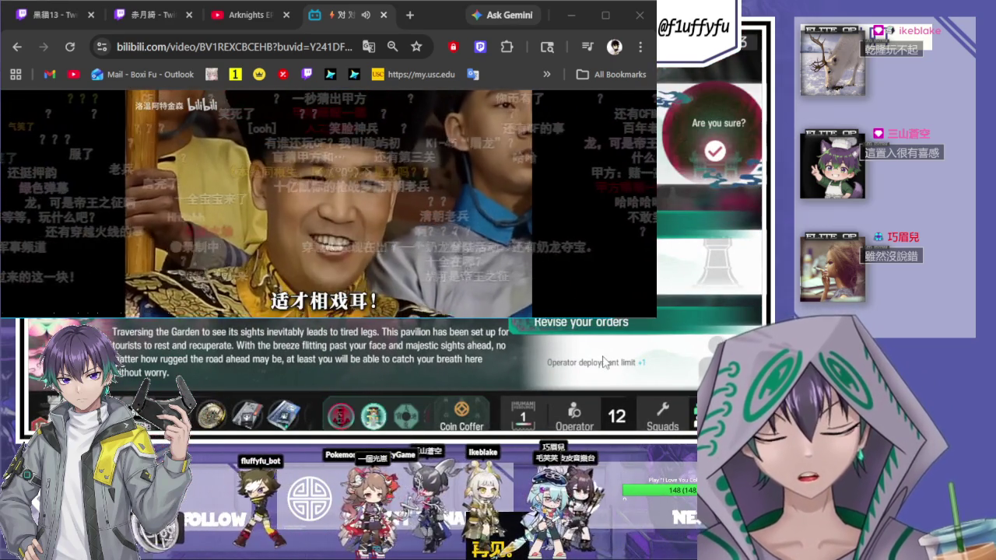
Confirm the Revise your orders rest option and dismiss the result to return to the map.
click(622, 360)
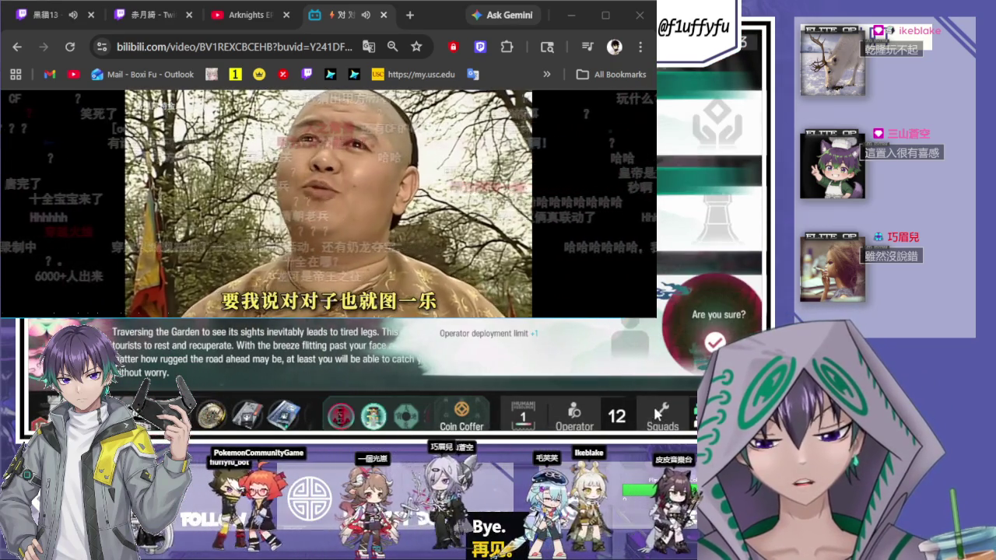
click(676, 127)
click(672, 135)
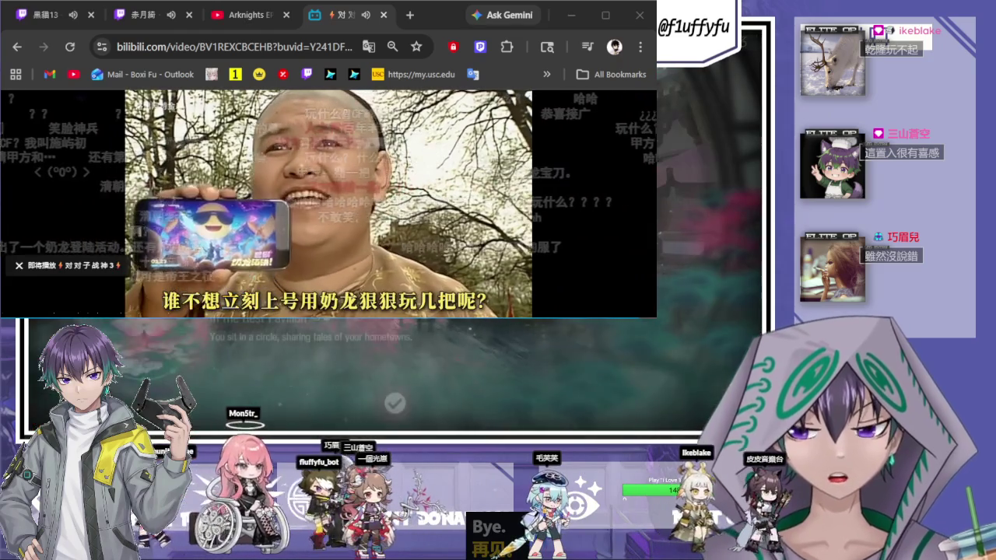
click(395, 403)
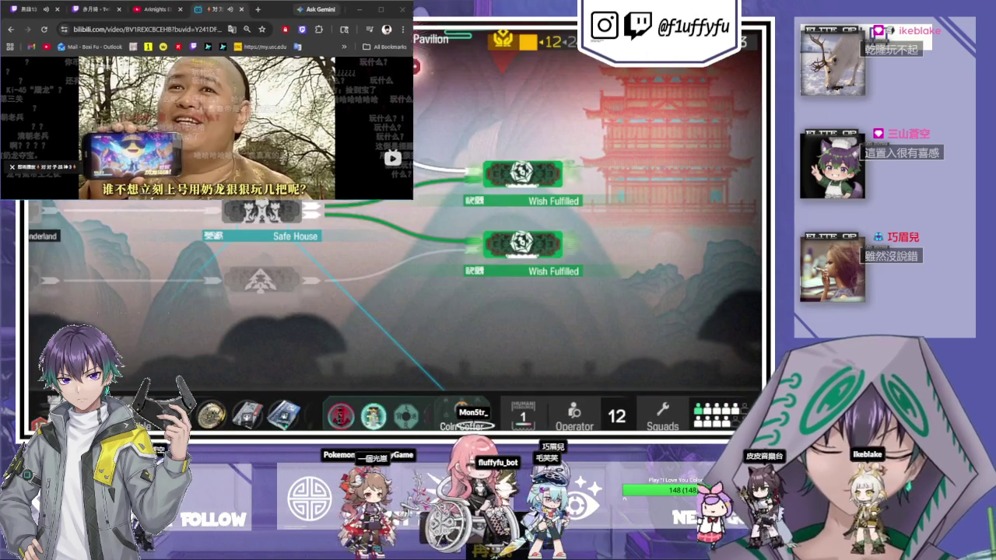
Close the Bilibili tab, enter the Wish Fulfilled event, and choose to try taking the tokens.
click(232, 9)
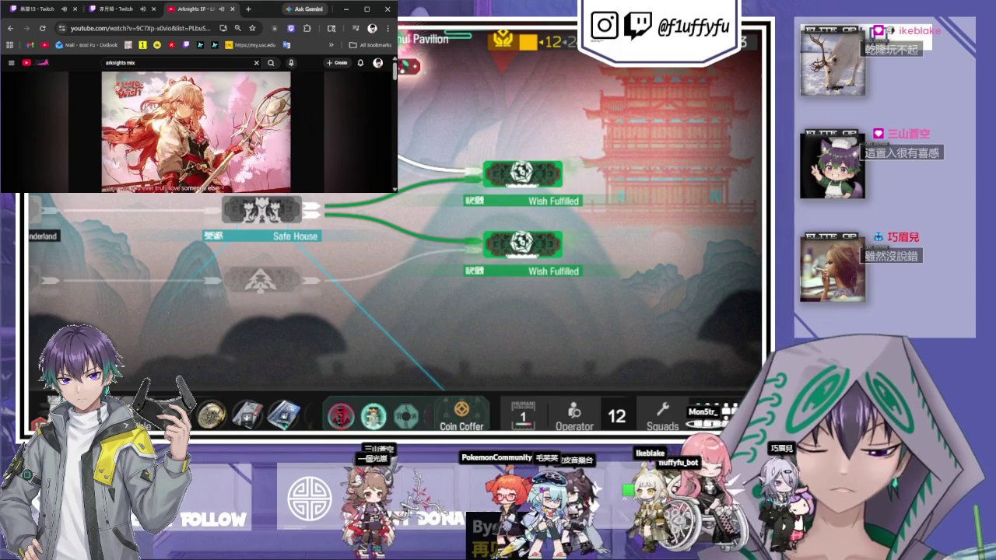
click(498, 179)
click(691, 362)
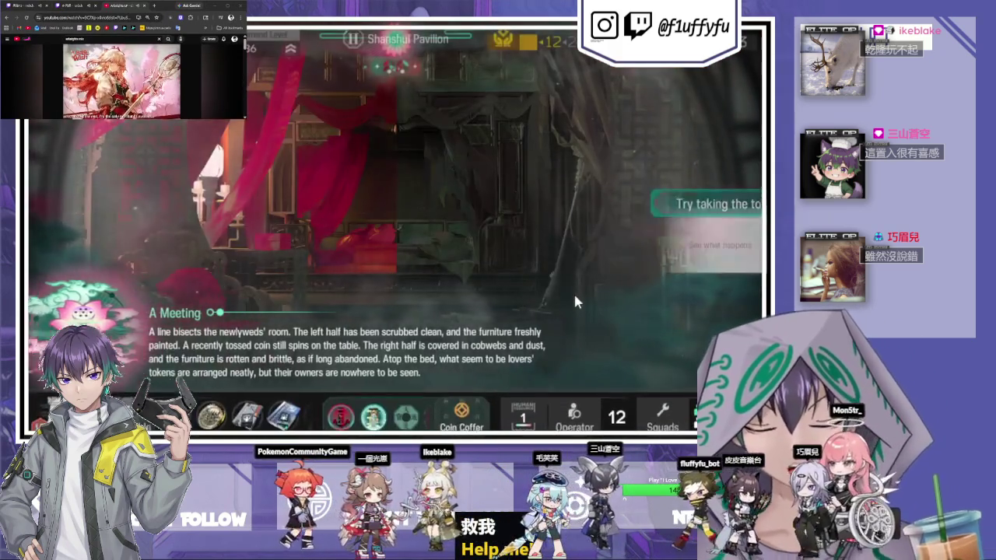
click(693, 241)
click(682, 244)
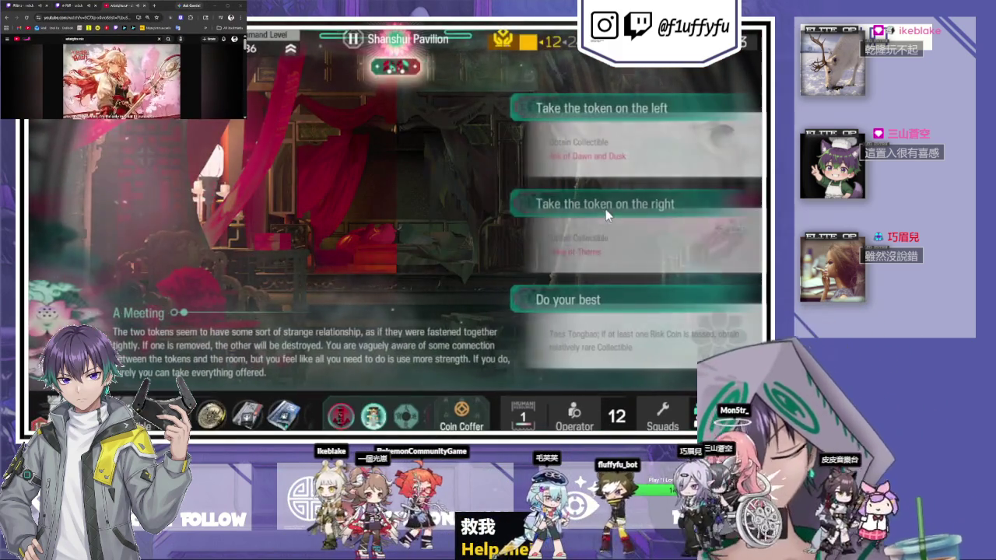
Take the left token, dismiss the outcome, and clear the coin-toss results.
click(650, 150)
click(655, 200)
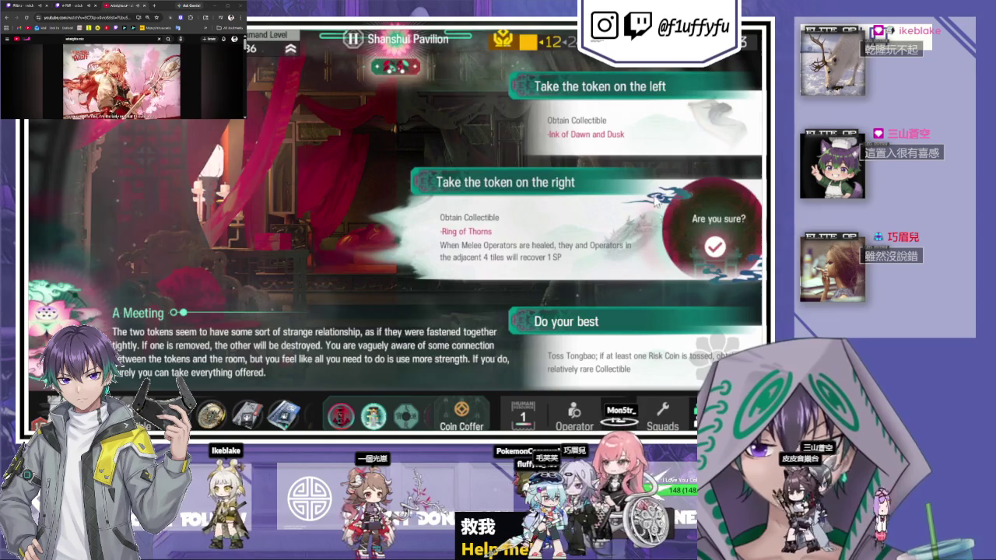
click(617, 115)
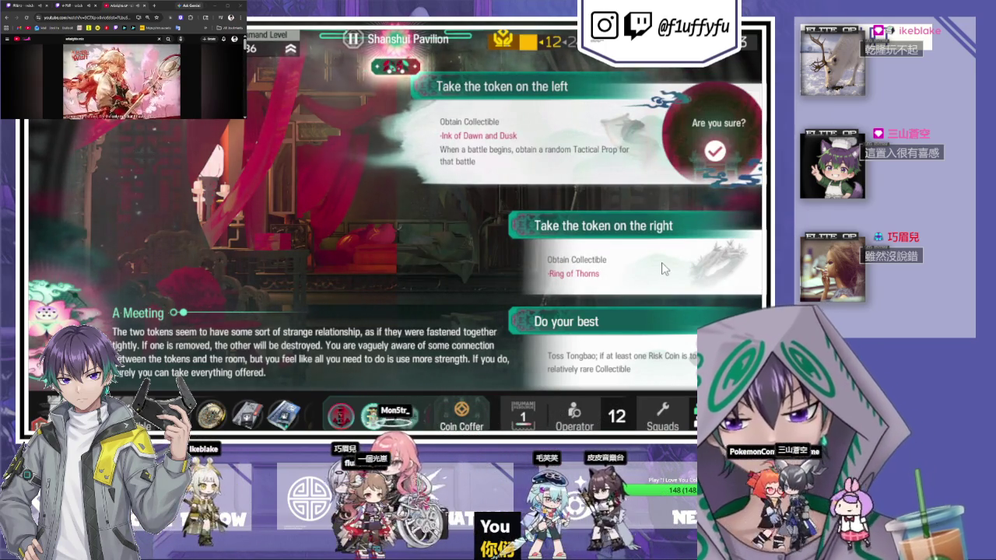
click(663, 268)
click(662, 270)
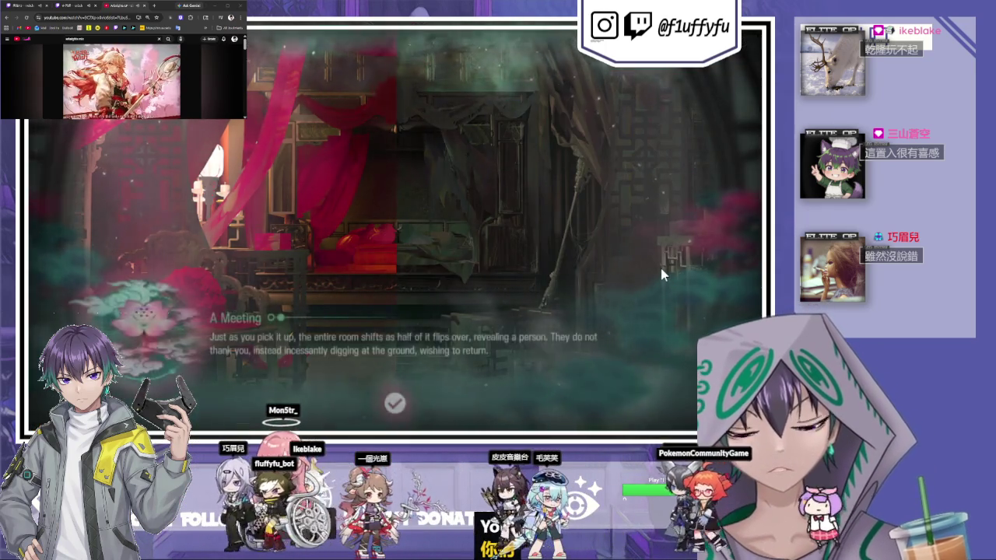
click(662, 270)
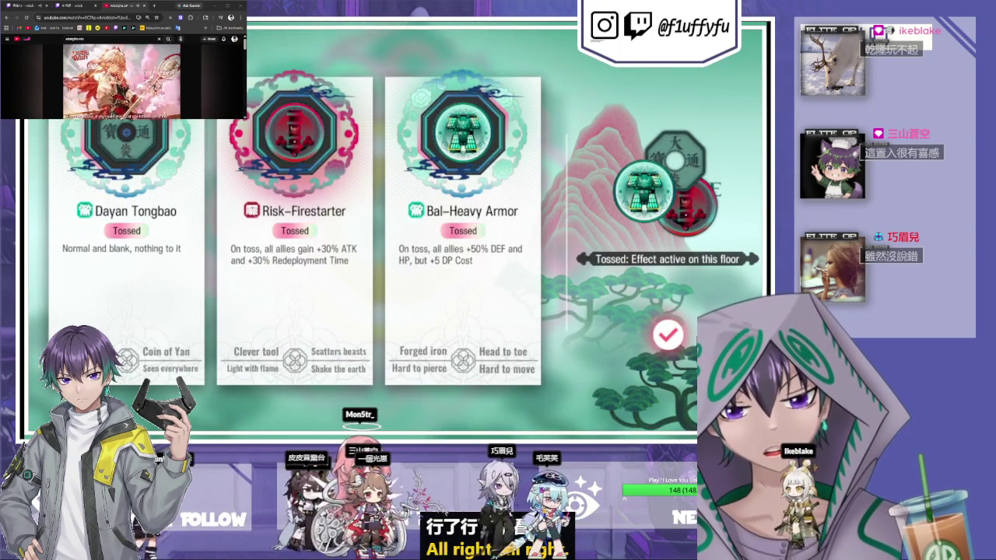
click(667, 335)
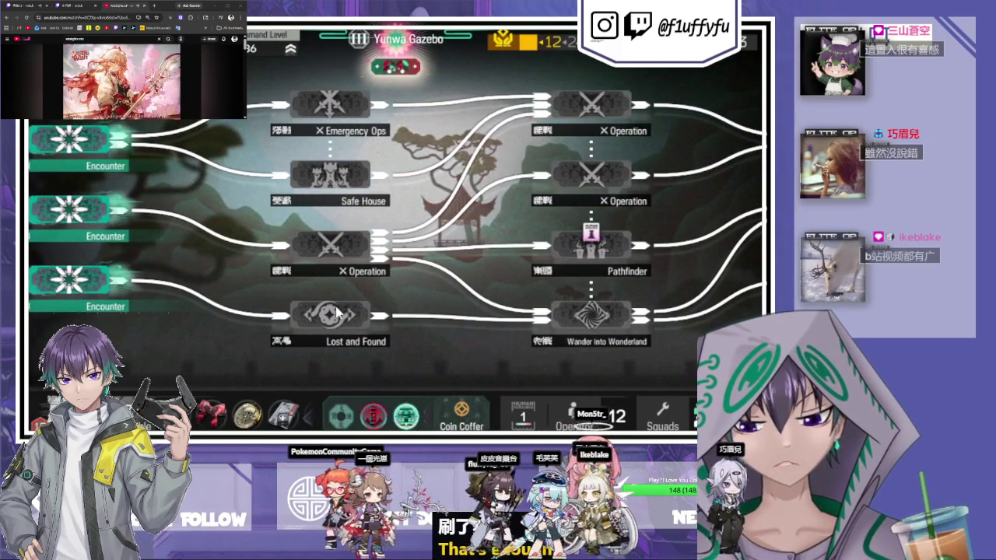
Enter the Mount of Stone encounter and take a tongbao from the mountain's foot.
click(173, 274)
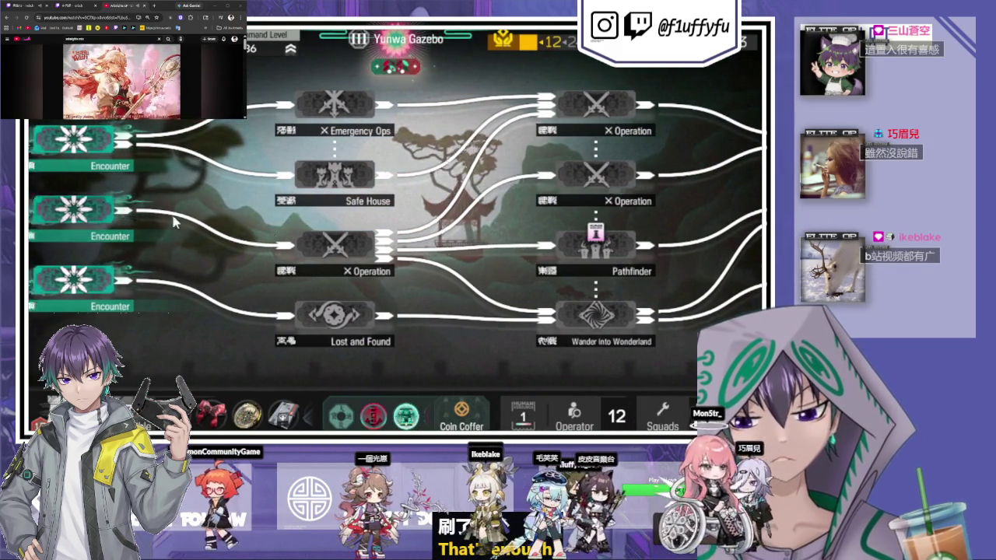
click(677, 343)
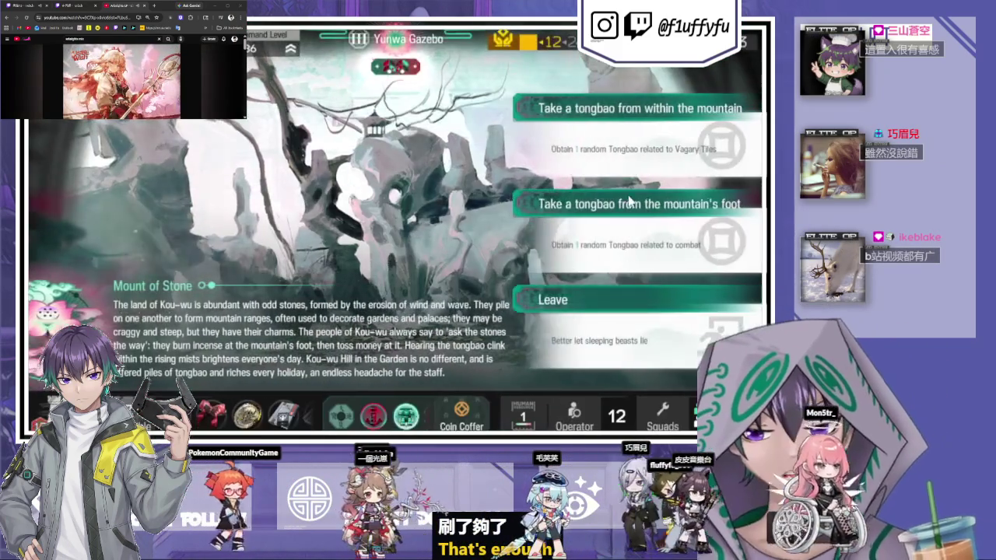
click(674, 165)
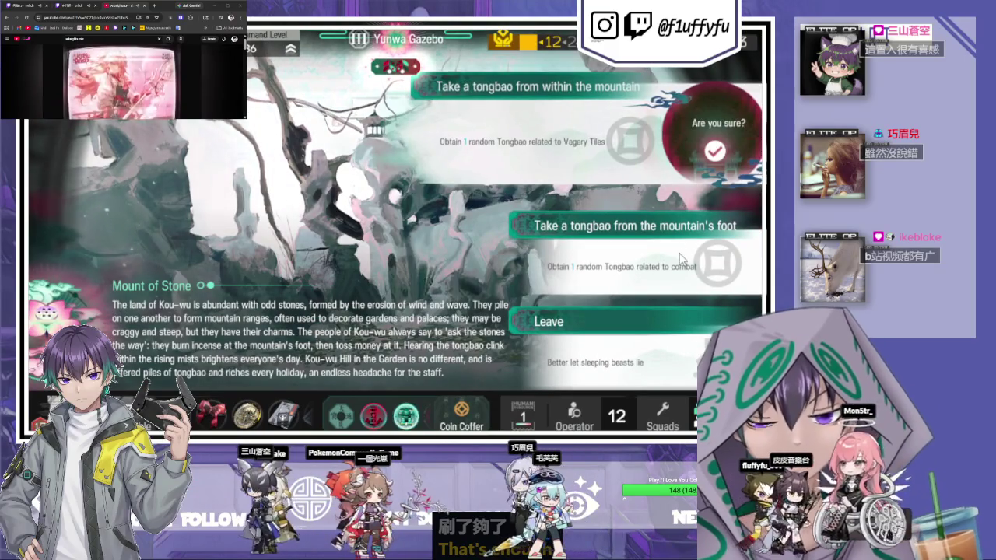
click(680, 233)
click(700, 280)
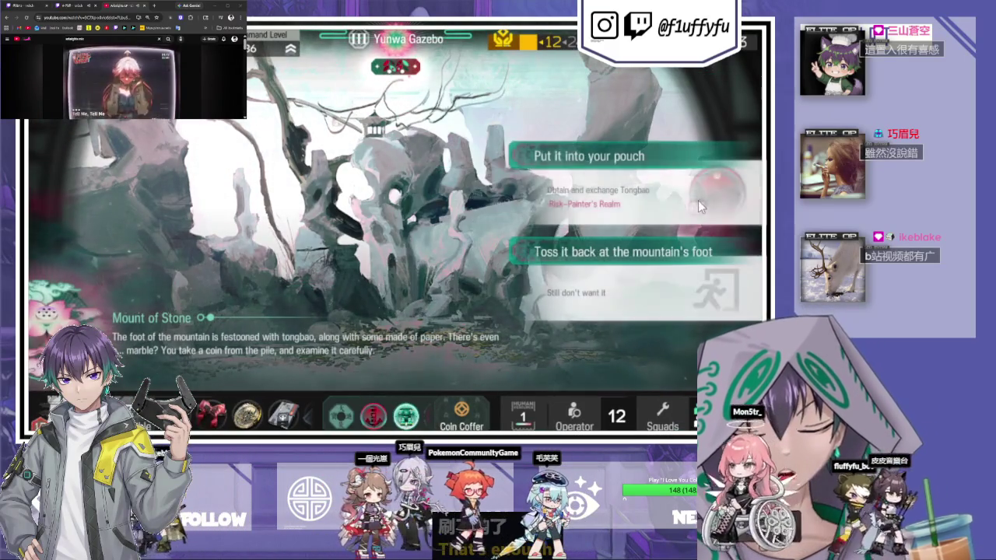
Toss the tongbao back, dismiss the result, and open the Return to Your Roots operation.
click(697, 199)
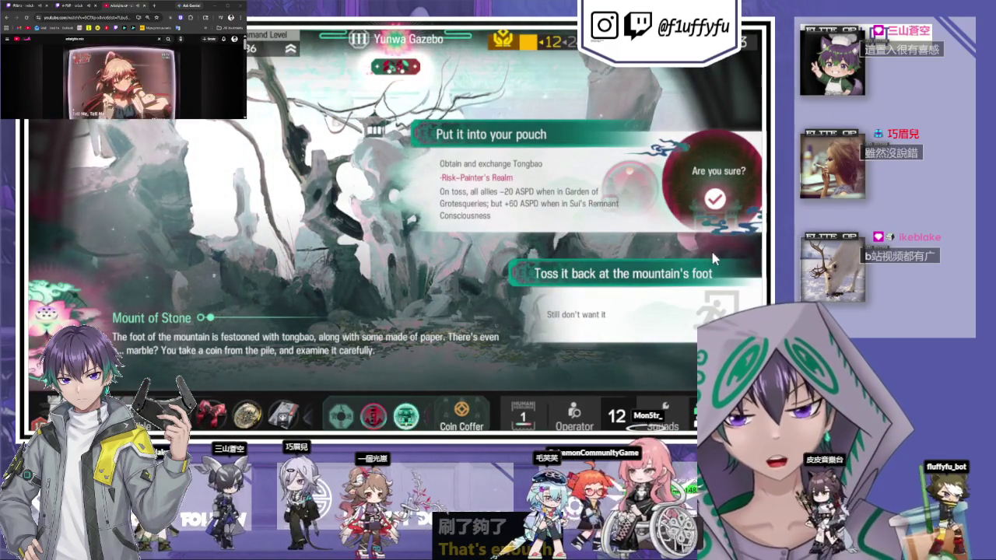
click(657, 338)
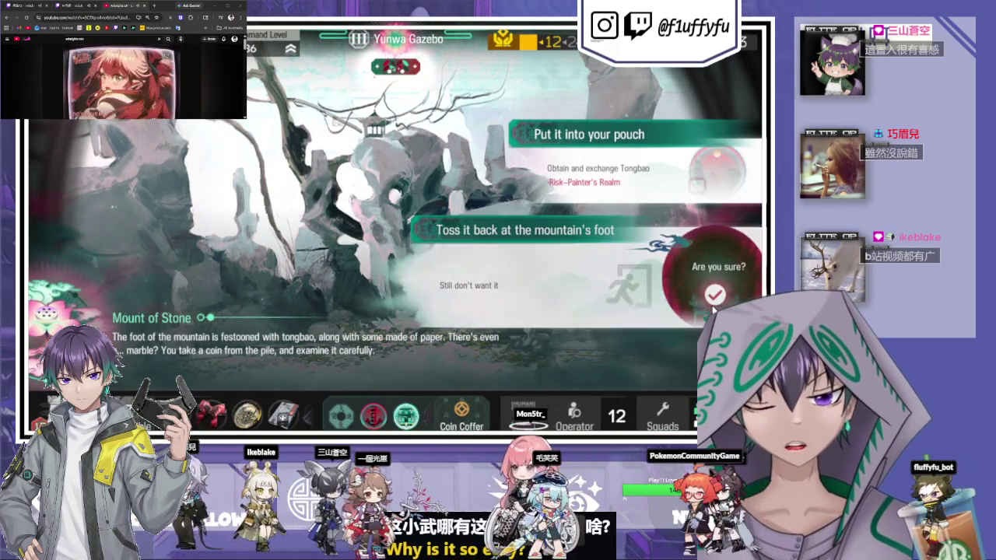
click(714, 290)
click(526, 199)
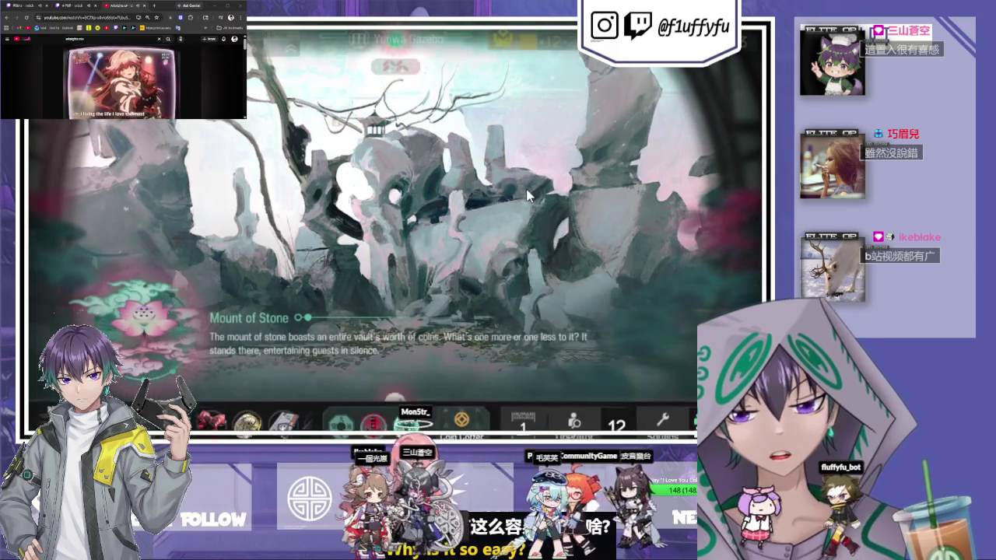
click(359, 245)
click(623, 257)
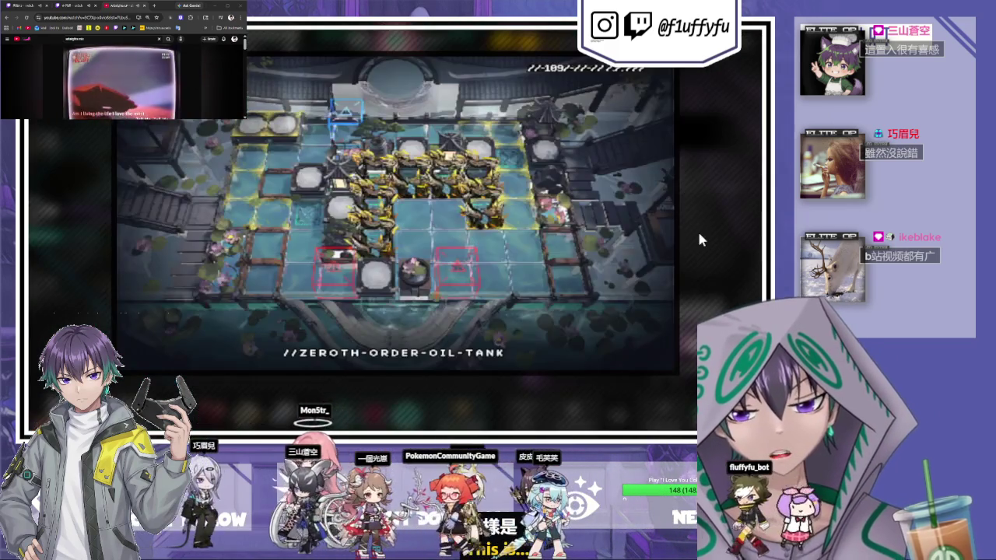
Add Raidian to the squad for Return to Your Roots and launch the operation.
click(700, 227)
click(679, 367)
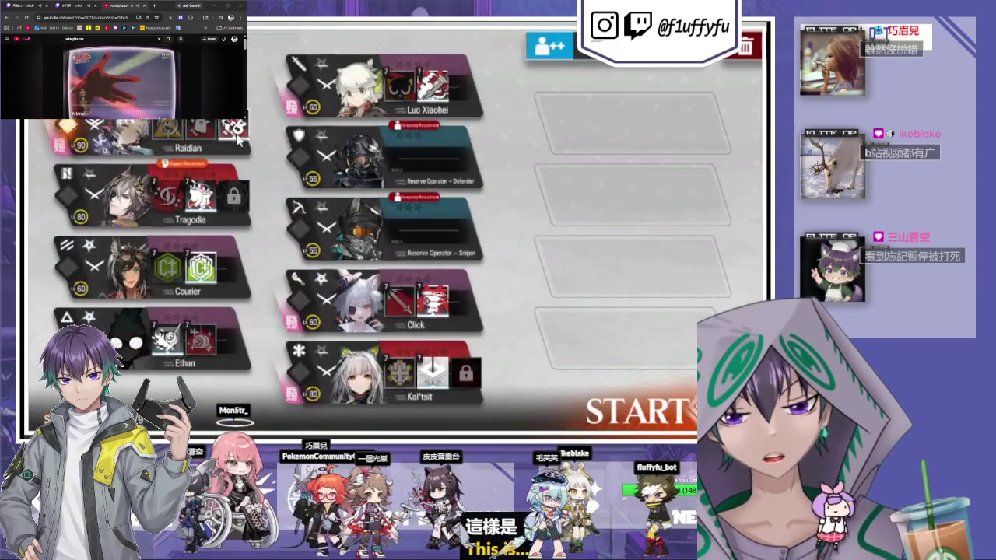
click(637, 155)
click(681, 413)
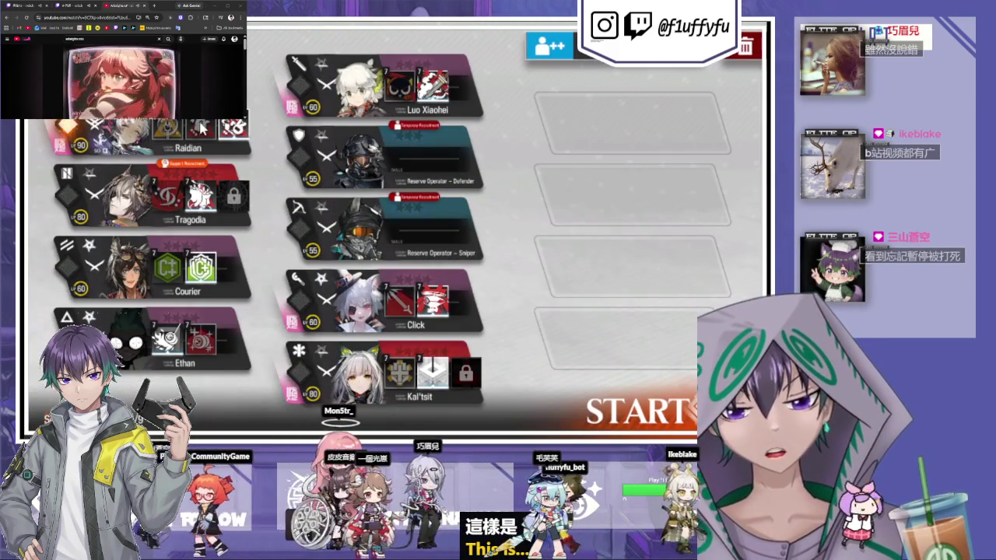
click(617, 410)
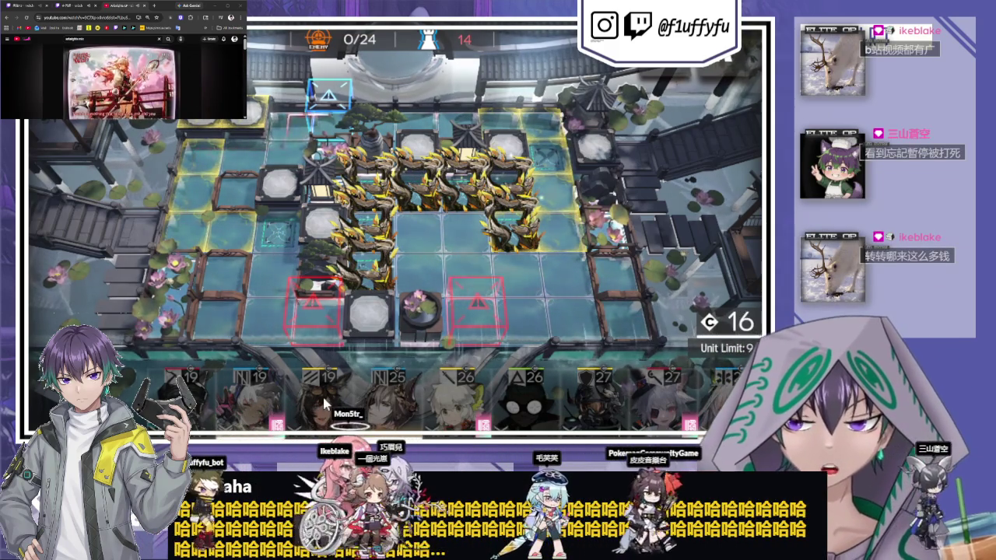
Deploy the cost-19 operator and Raidian on the top-left tiles.
mouse_move(322, 406)
mouse_down()
mouse_move(238, 148)
mouse_move(294, 296)
mouse_up()
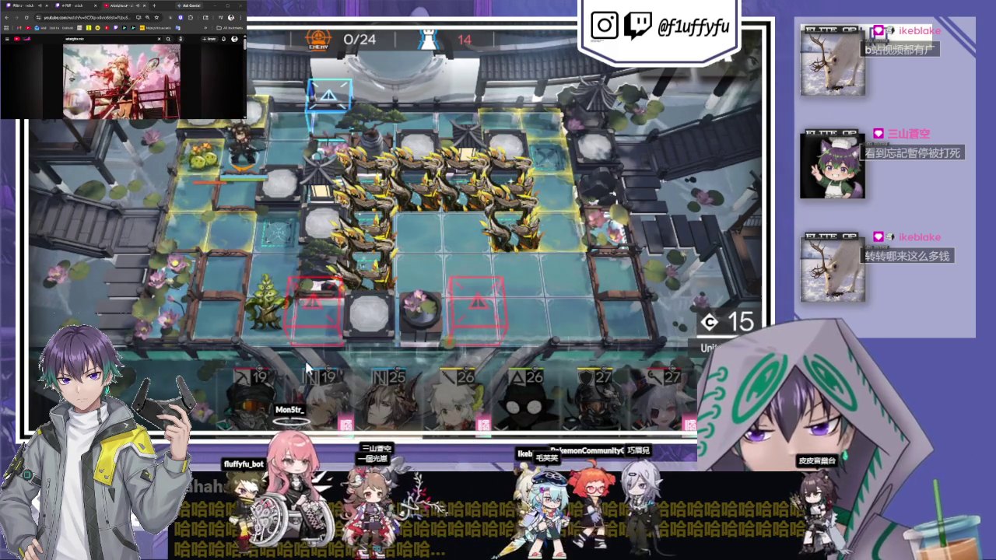
click(260, 284)
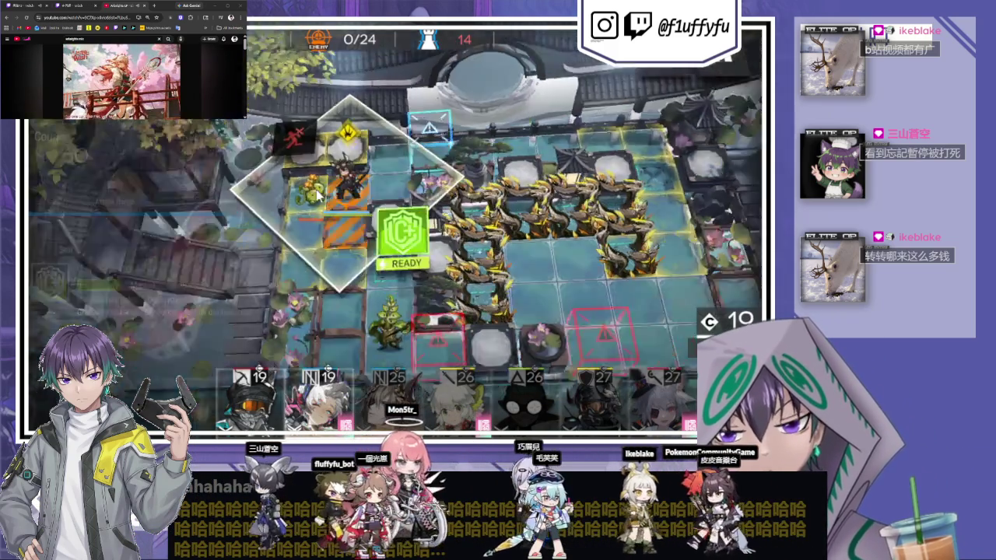
drag(319, 393, 303, 137)
drag(302, 137, 303, 233)
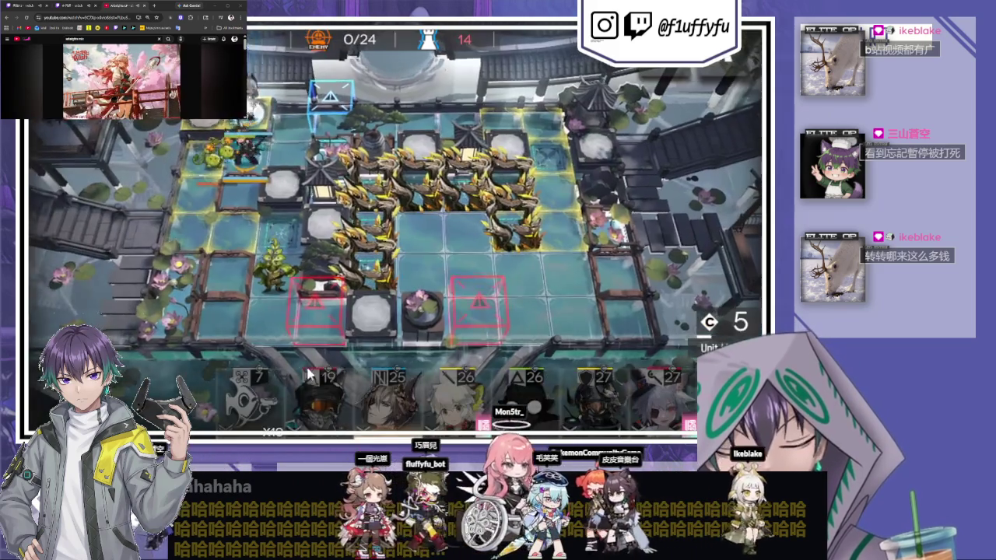
Place several of Cycle's devices along the lower-left lane, one facing down.
mouse_move(257, 381)
mouse_down()
mouse_move(348, 284)
mouse_move(325, 283)
mouse_move(330, 366)
mouse_up()
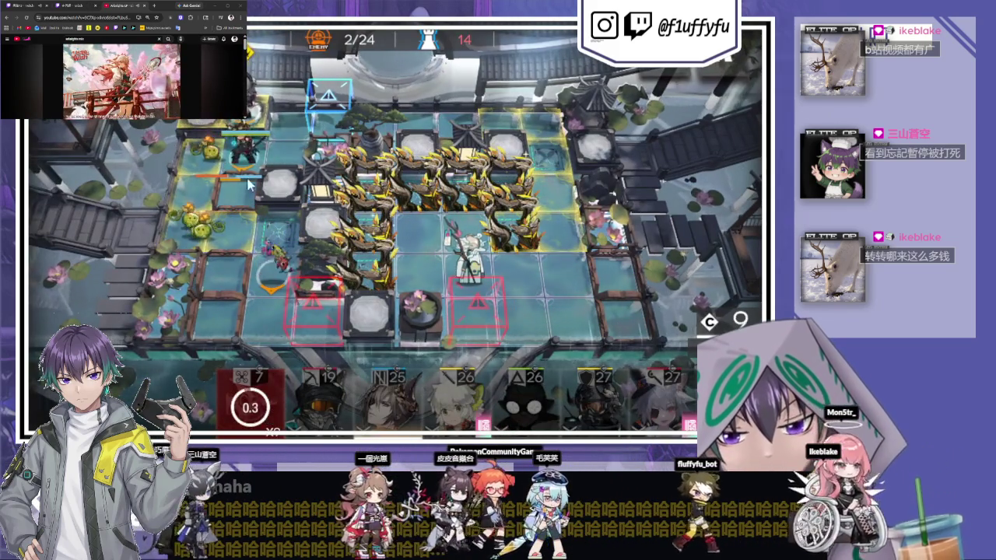
click(242, 148)
click(506, 204)
click(249, 393)
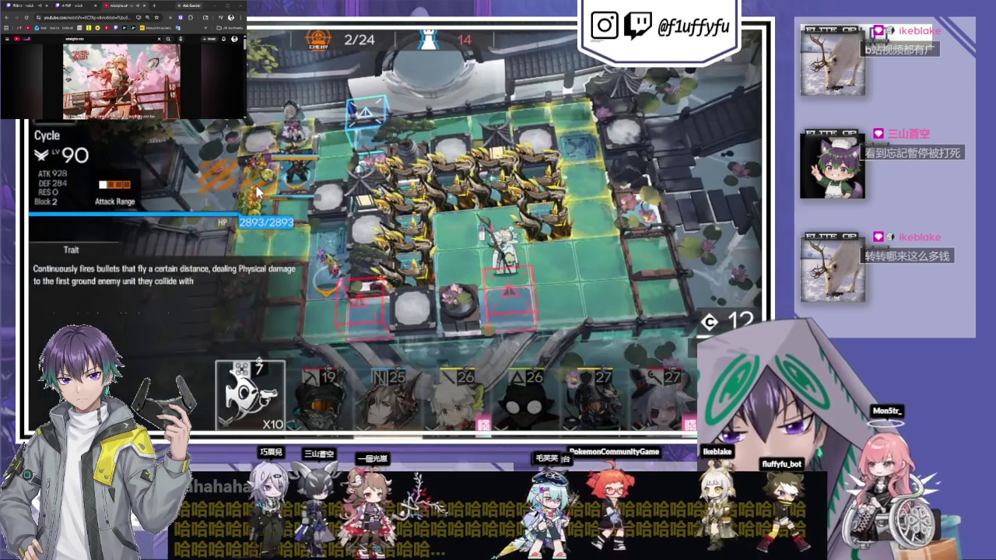
drag(257, 191, 296, 311)
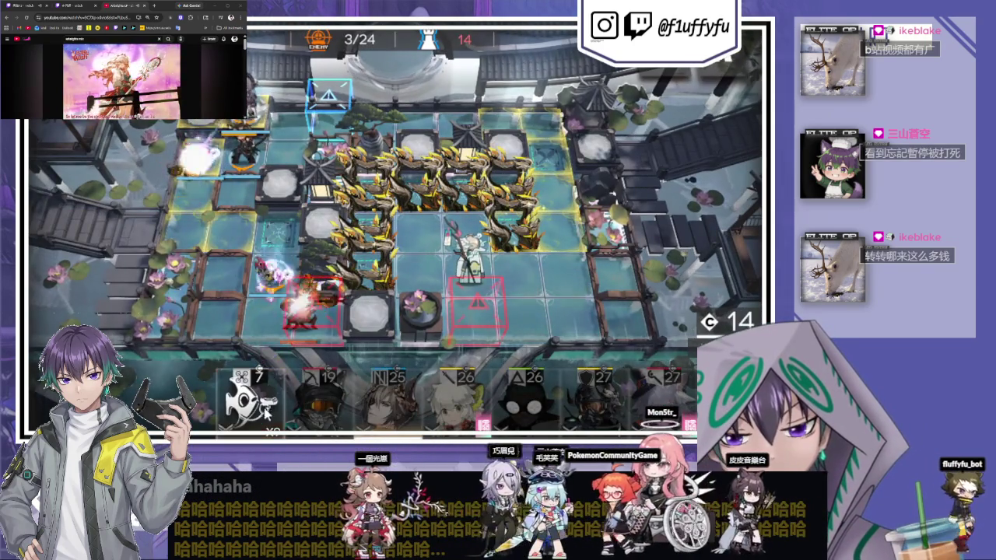
click(249, 393)
drag(339, 336, 340, 330)
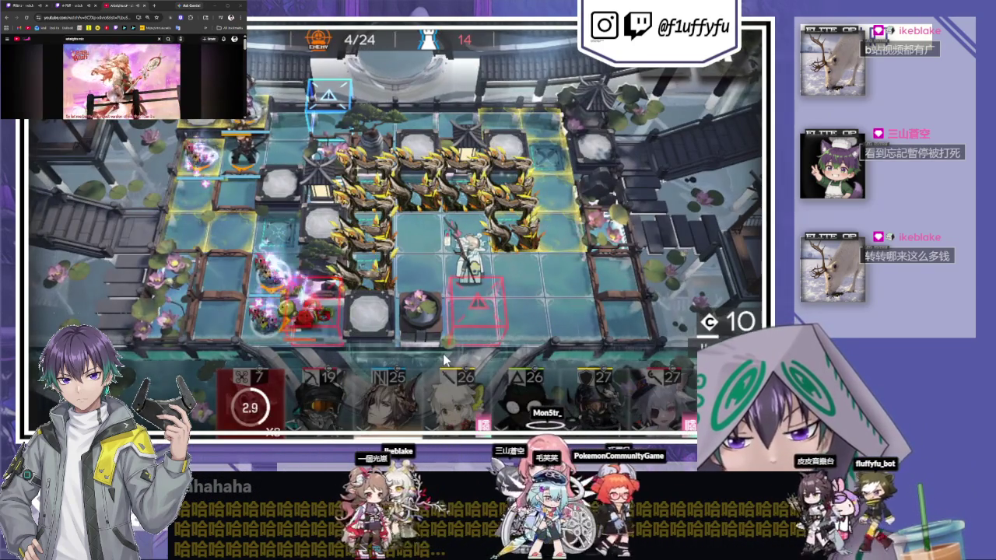
click(249, 393)
drag(249, 392, 505, 268)
drag(504, 386, 505, 389)
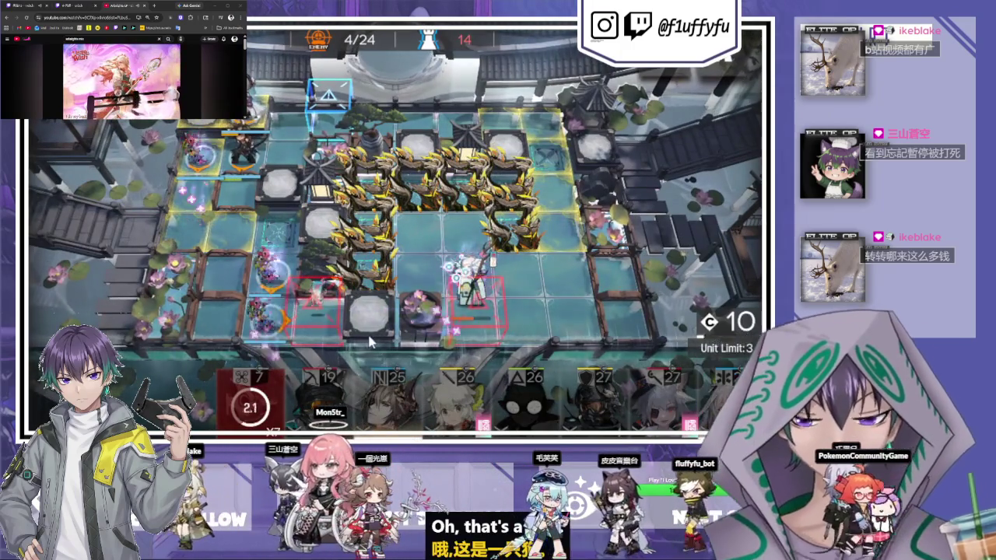
mouse_move(249, 393)
mouse_down()
mouse_move(564, 313)
mouse_move(457, 355)
mouse_up()
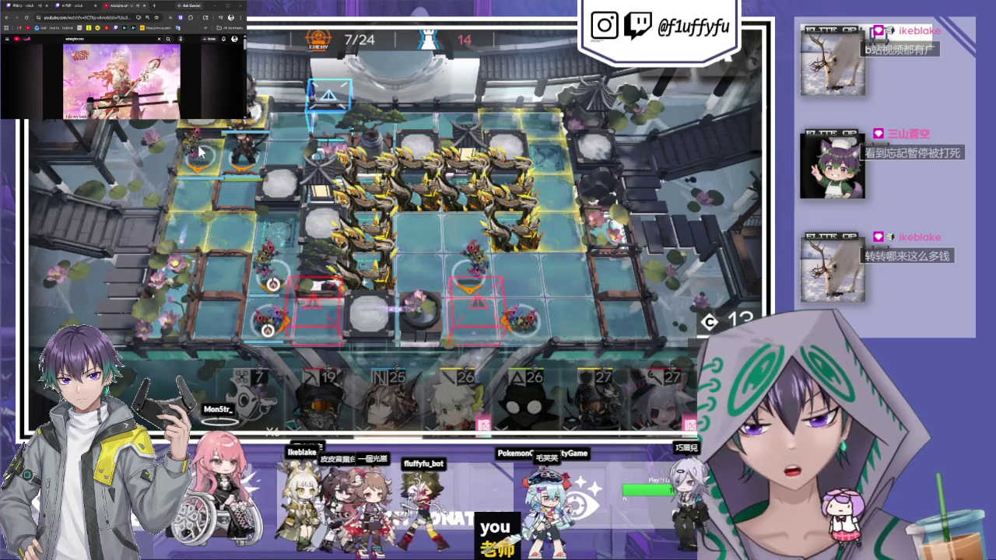
Place another Cycle device on the map and check deployed units' status.
click(339, 158)
click(249, 393)
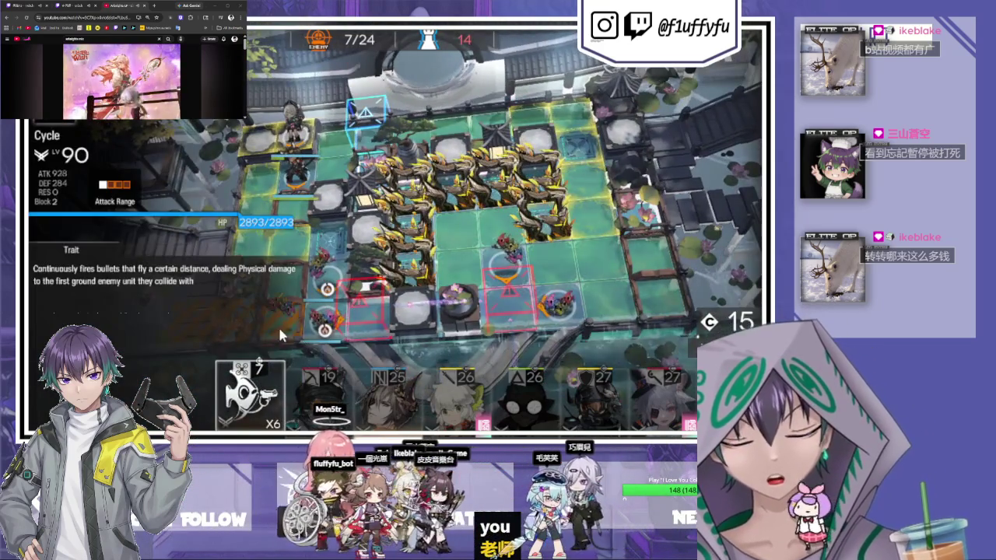
drag(277, 324, 327, 307)
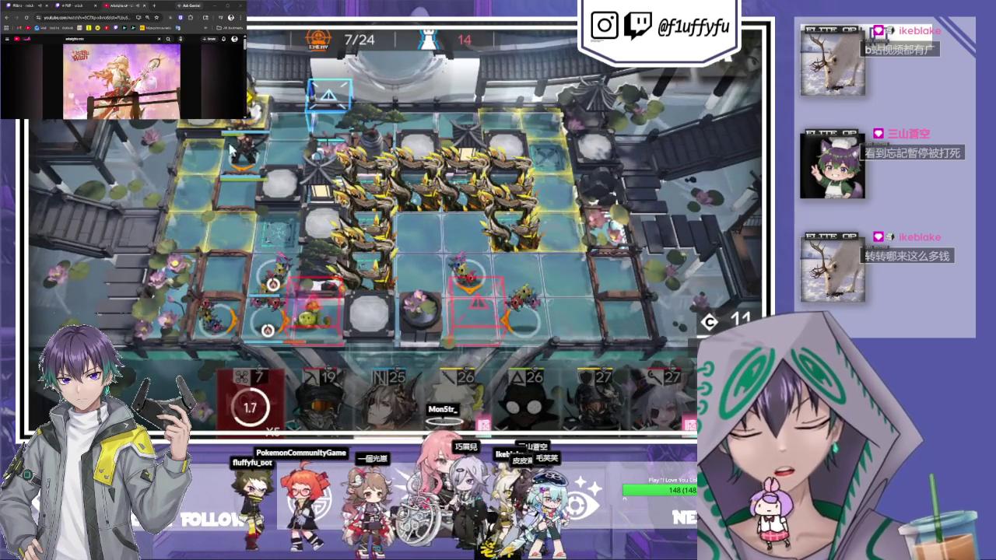
click(230, 148)
click(240, 420)
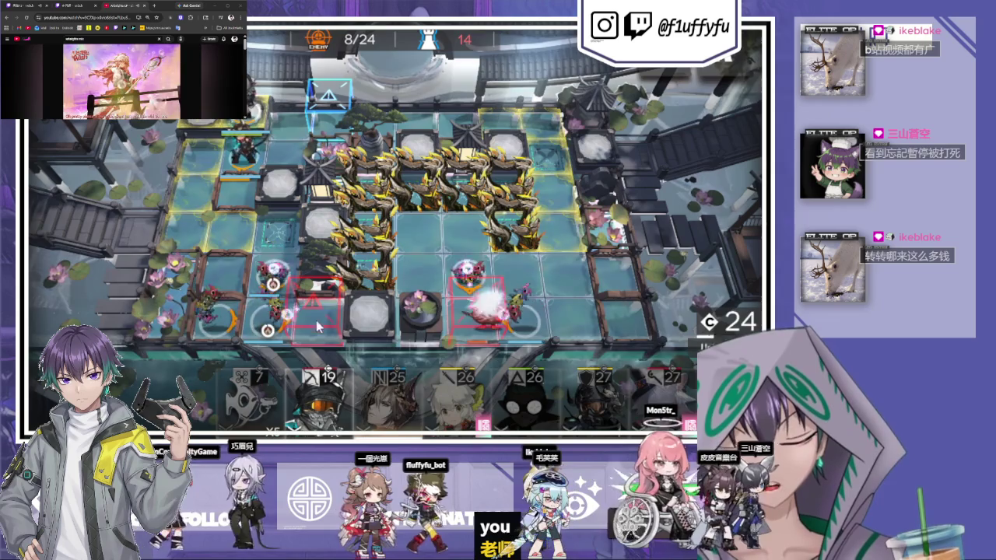
Deploy Tragodia with a set facing and the cost-26 operator on the right side.
click(387, 406)
drag(334, 218, 376, 345)
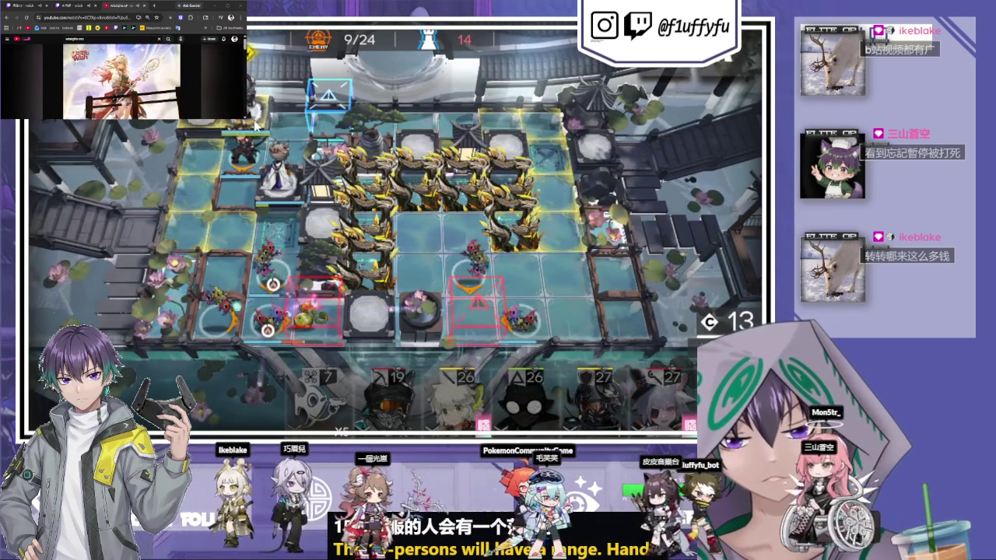
click(389, 404)
click(389, 422)
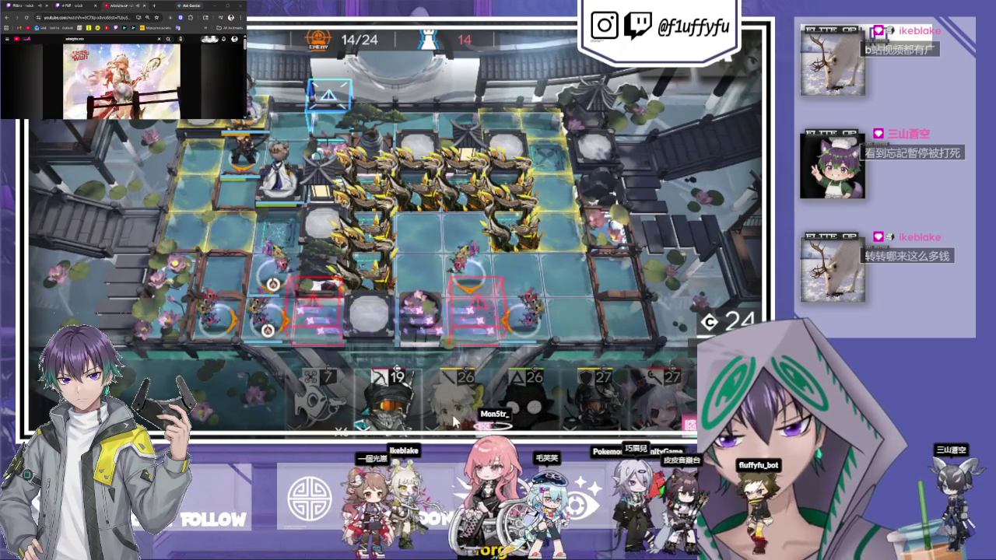
mouse_move(515, 401)
mouse_down()
mouse_move(571, 315)
mouse_move(577, 354)
mouse_up()
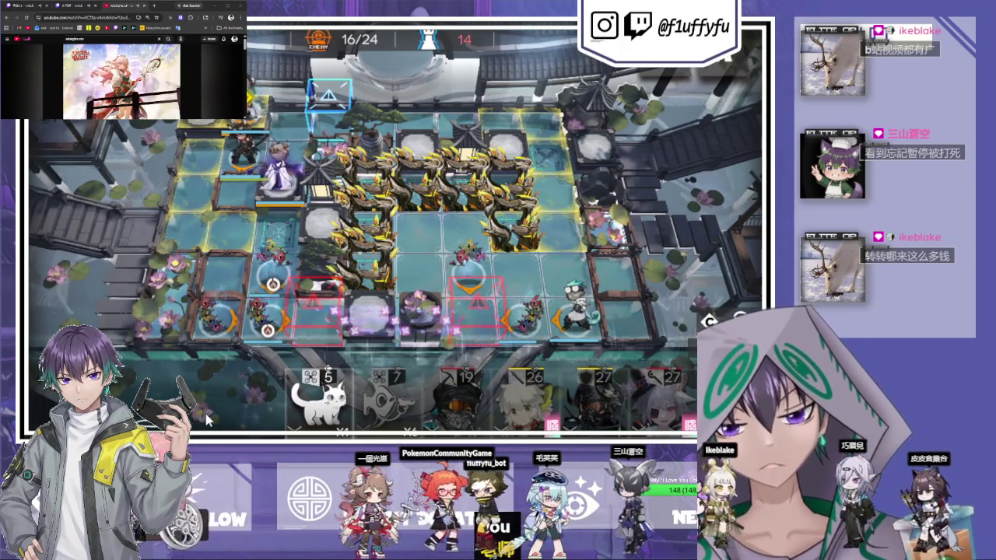
Activate the skills of the top-left operator and another deployed operator.
click(234, 156)
click(511, 241)
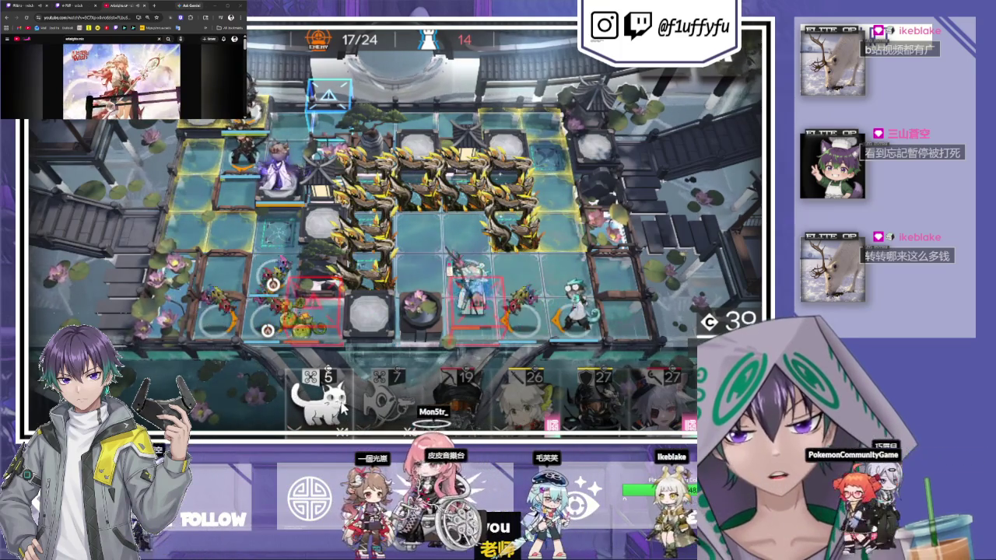
click(471, 294)
click(455, 248)
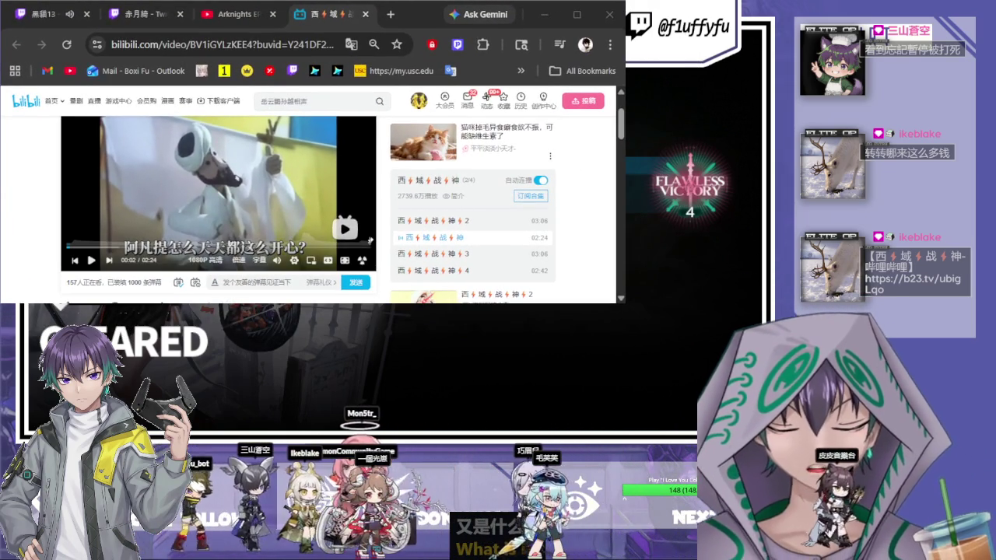
Play the Bilibili video 西域战神 in web fullscreen, then return to Arknights' rewards.
click(352, 266)
click(343, 262)
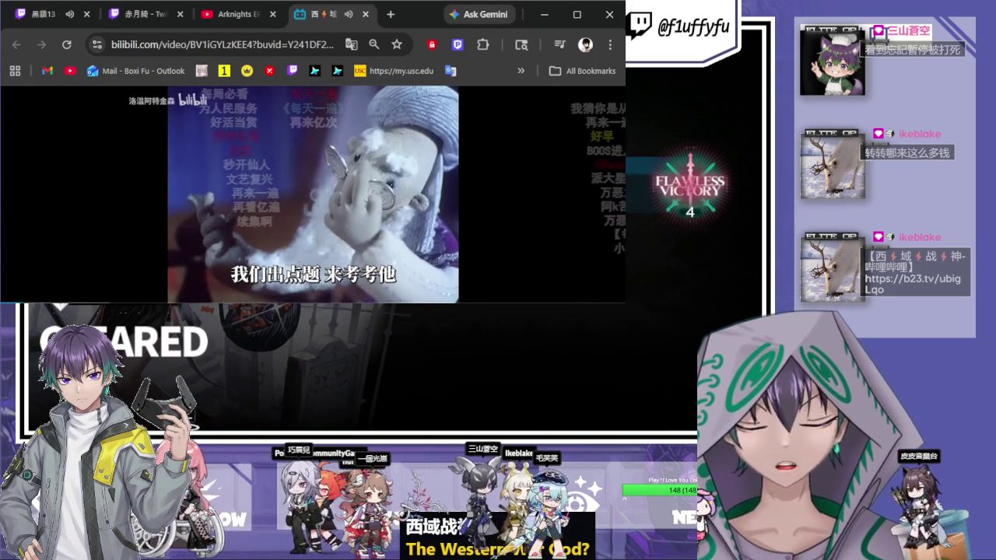
click(132, 311)
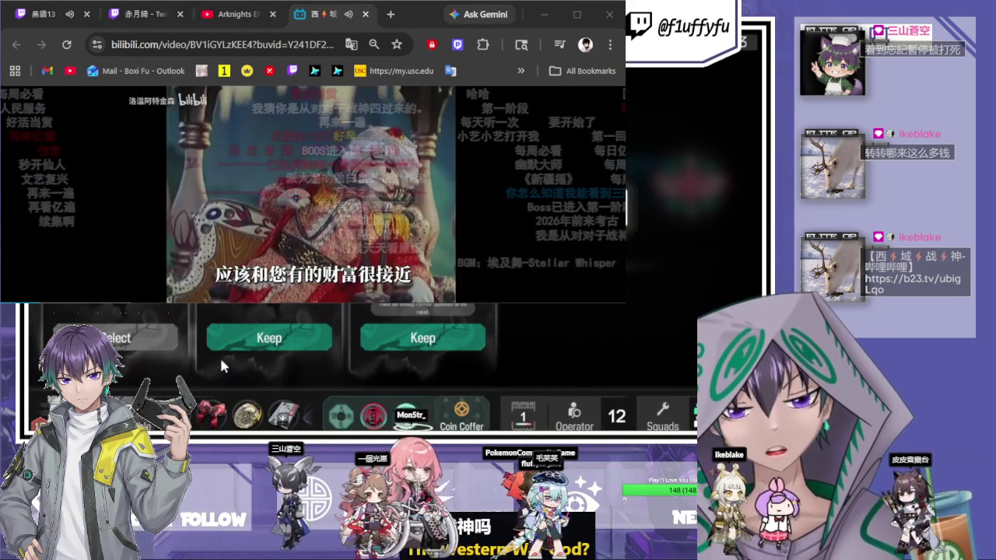
Keep the first offered reward card and continue the run.
click(224, 344)
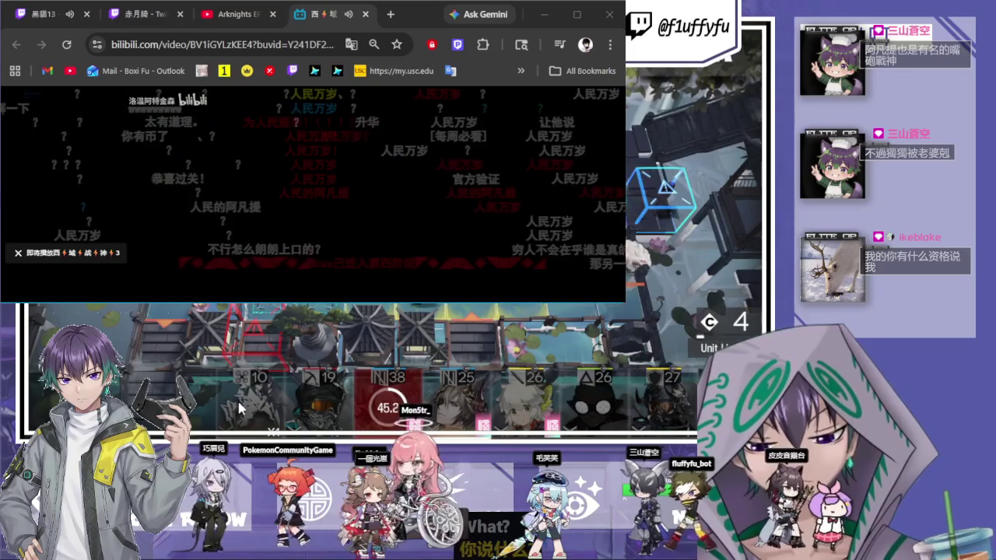
Deploy the cost-10 and dark-clad operators, finish the stage, and dismiss the results page.
mouse_move(239, 421)
mouse_down()
mouse_move(646, 266)
mouse_move(659, 200)
mouse_move(684, 205)
mouse_up()
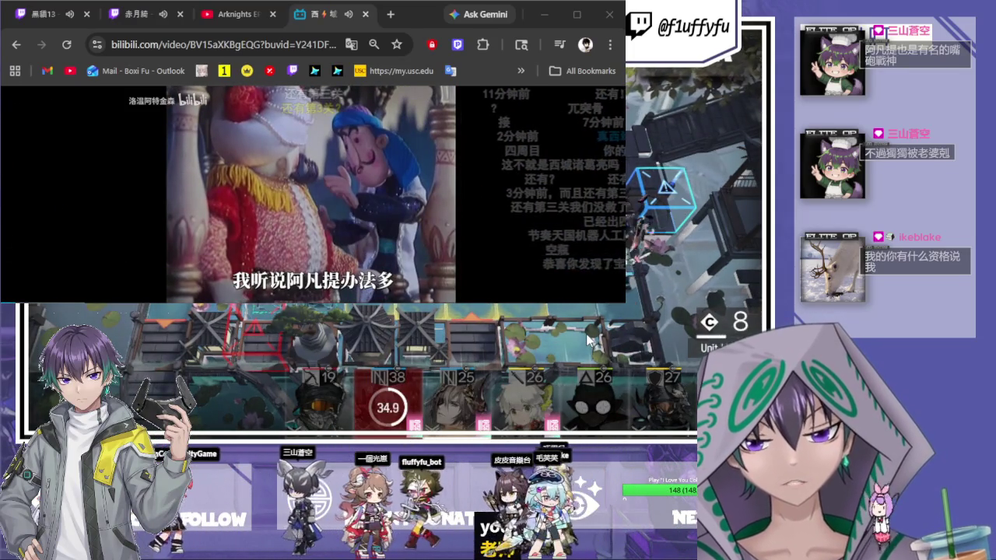
mouse_move(545, 256)
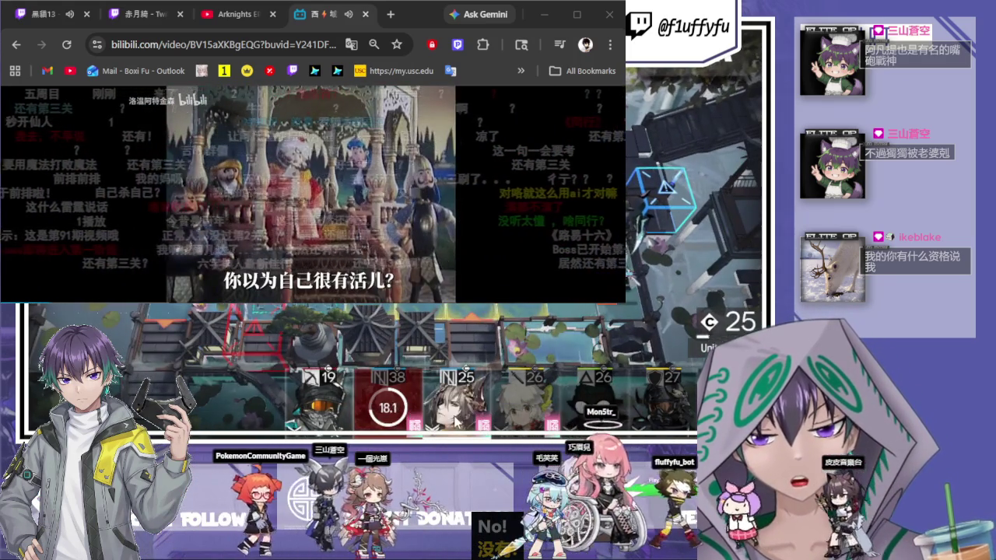
mouse_move(610, 406)
mouse_down()
mouse_move(644, 155)
mouse_move(653, 187)
mouse_up()
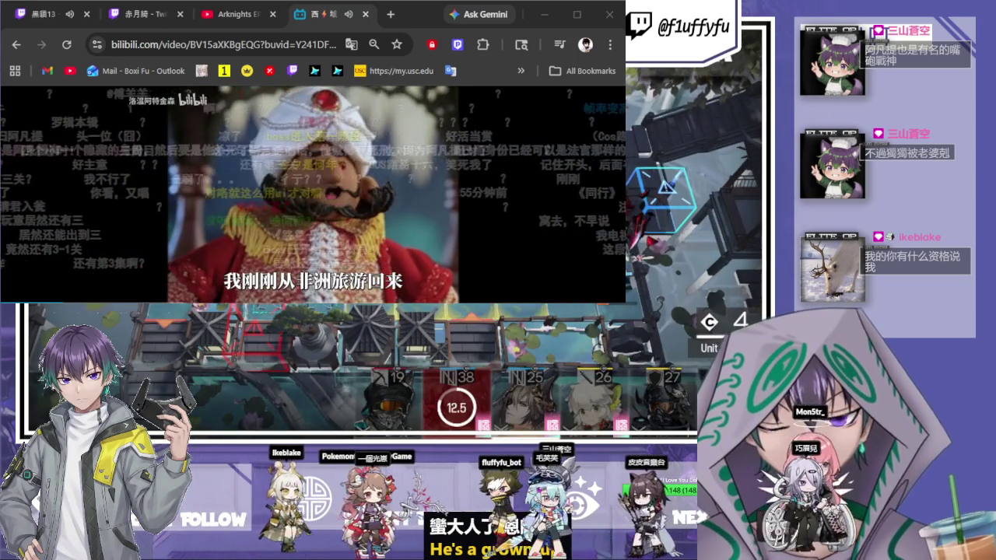
click(627, 200)
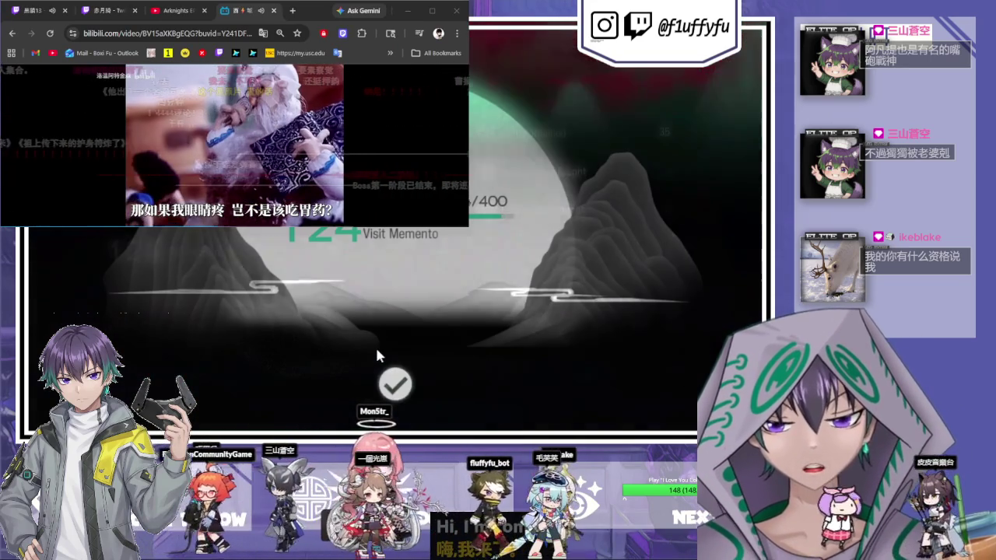
click(389, 380)
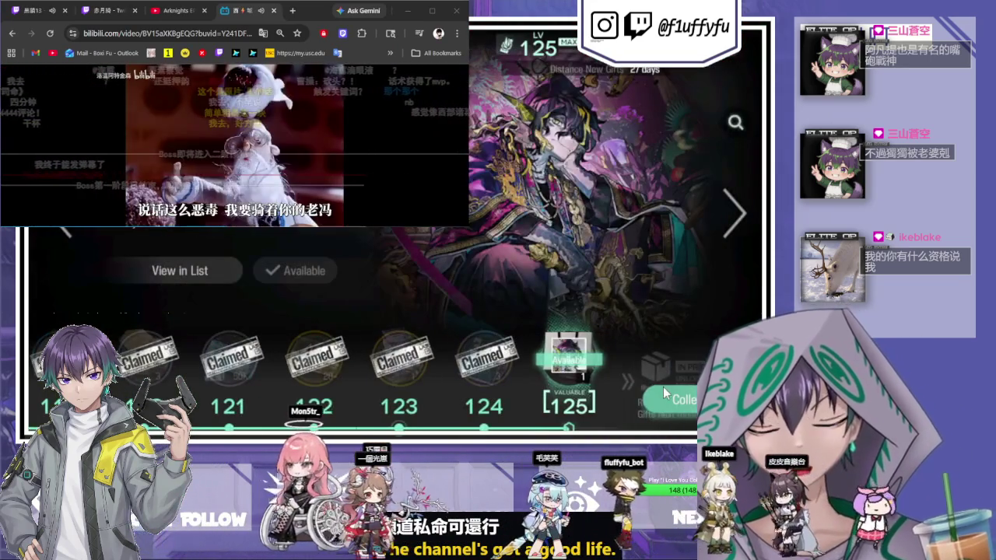
Claim the Visit Memento level rewards, including The Life Appraiser outfit.
click(667, 362)
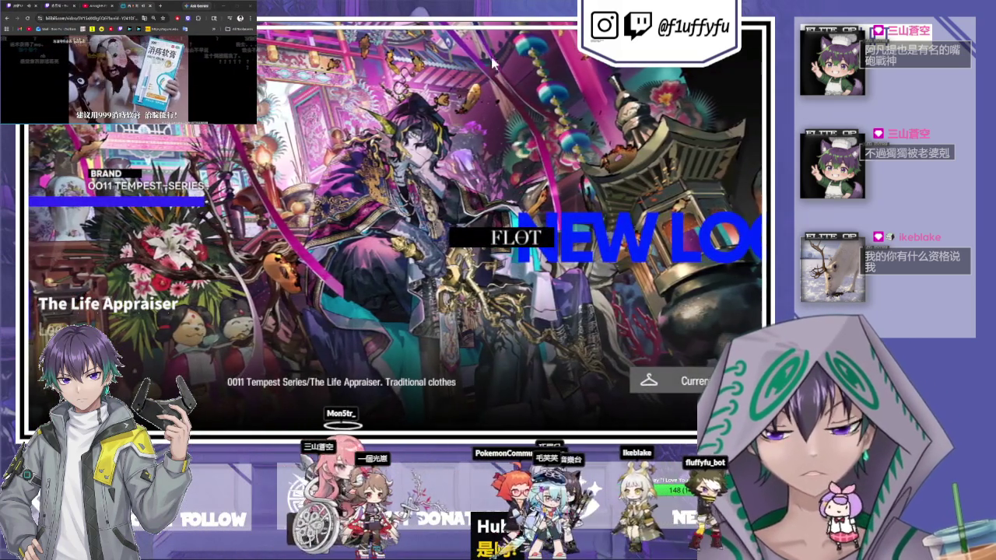
click(659, 377)
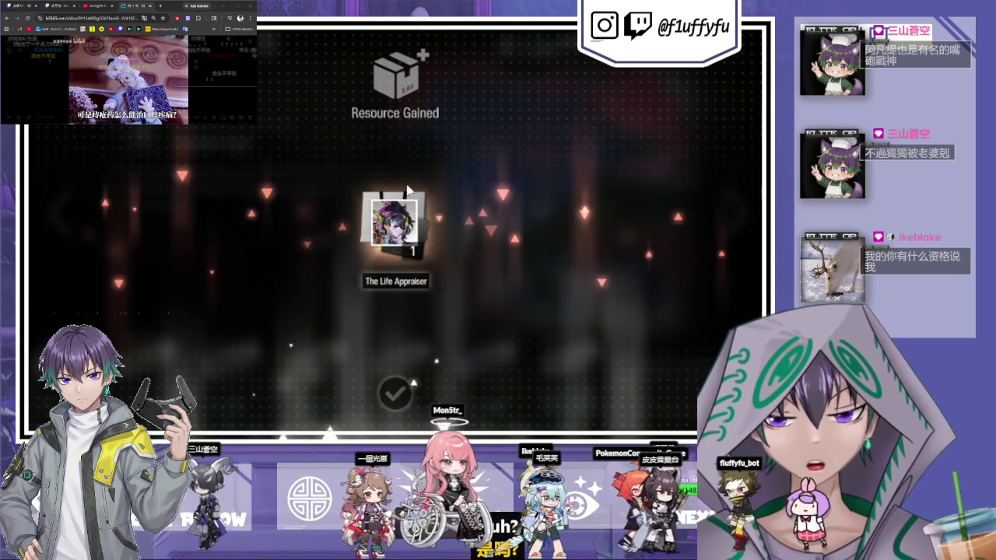
click(302, 247)
click(290, 262)
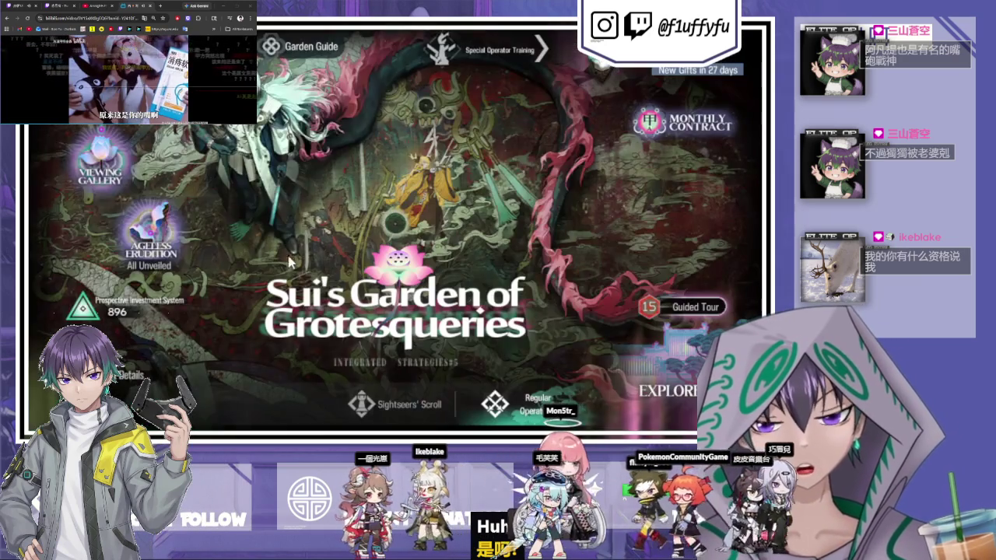
Set the Sui's Garden difficulty to Guided Tour and back out to the main menu.
click(667, 313)
scroll(568, 367, down, 10)
click(599, 264)
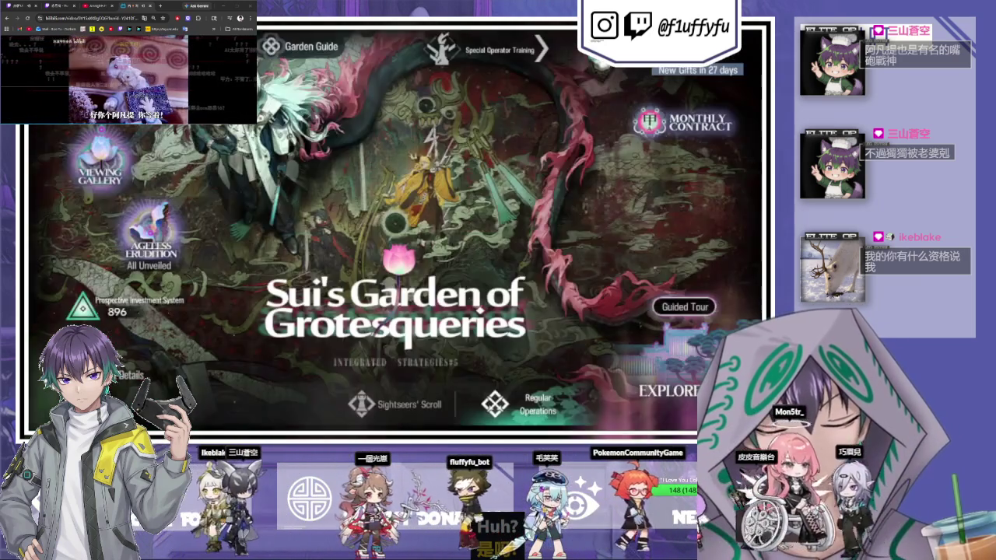
key(Escape)
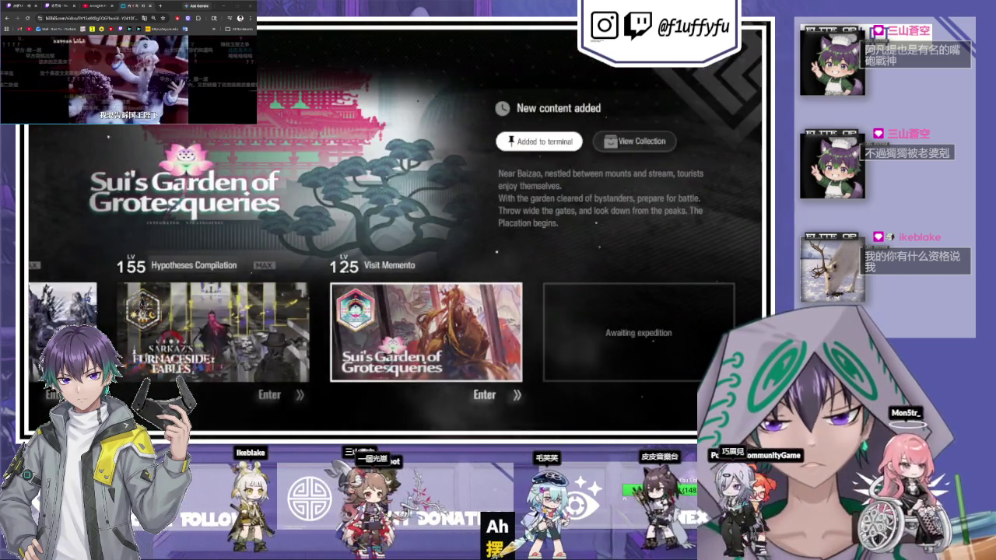
key(Escape)
key(Escape)
Collect base production in the Rhodes Island base and return to the home screen.
click(665, 388)
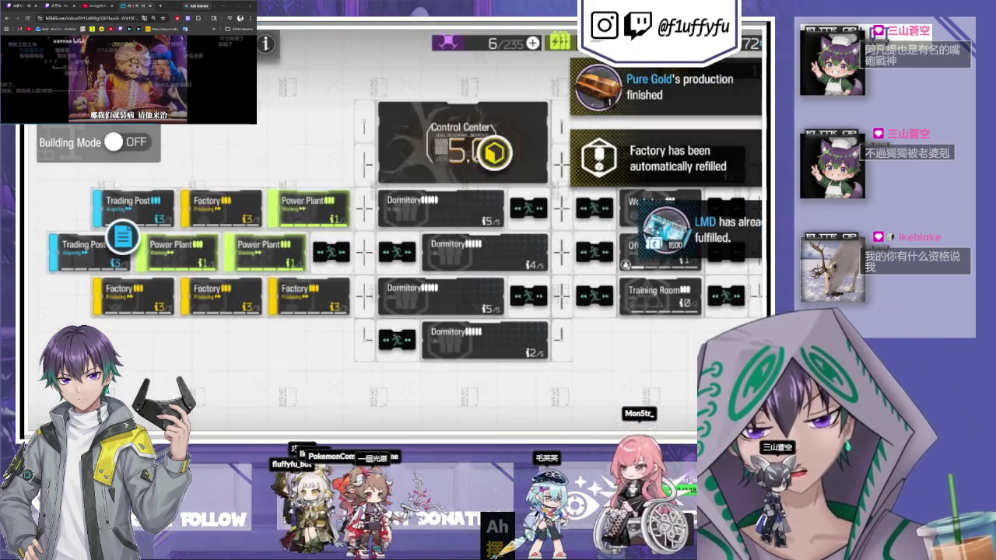
click(75, 127)
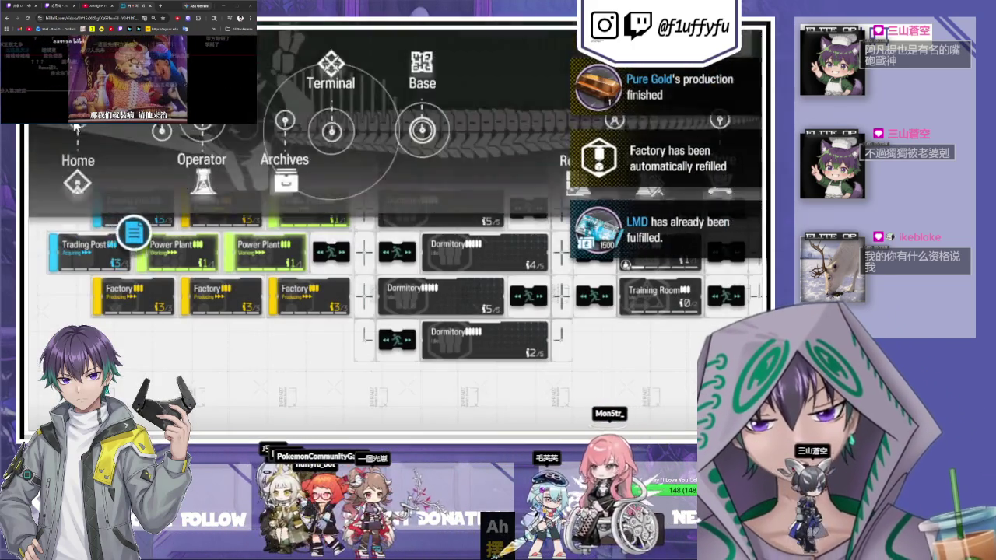
click(76, 159)
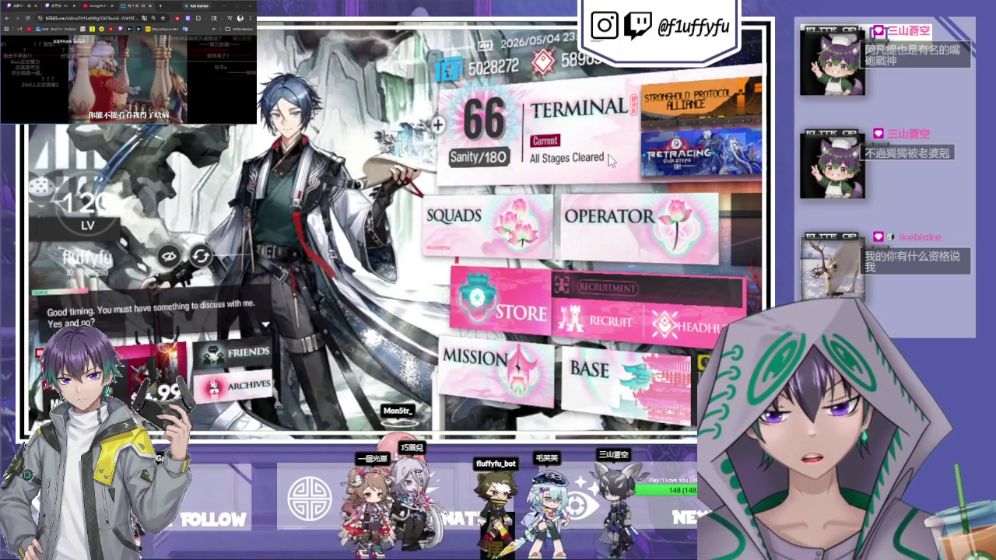
Enter Stronghold Protocol: Alliances and open Team Simulation's tiered operator roster.
click(689, 116)
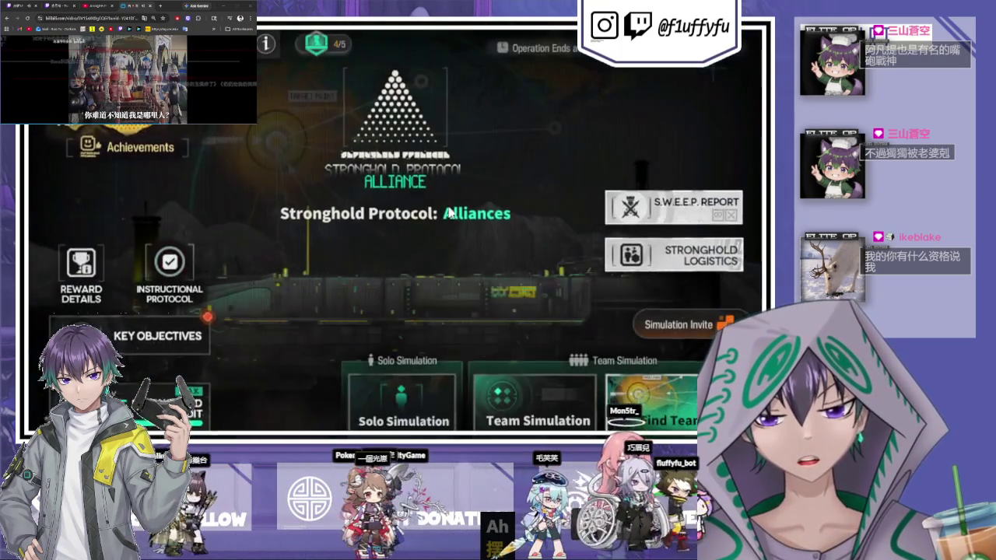
click(661, 393)
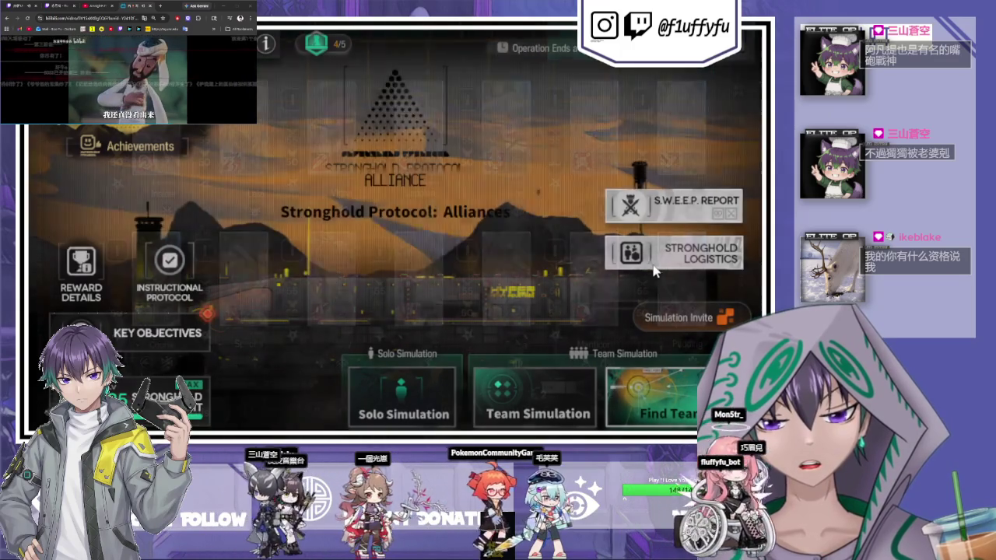
scroll(525, 208, down, 10)
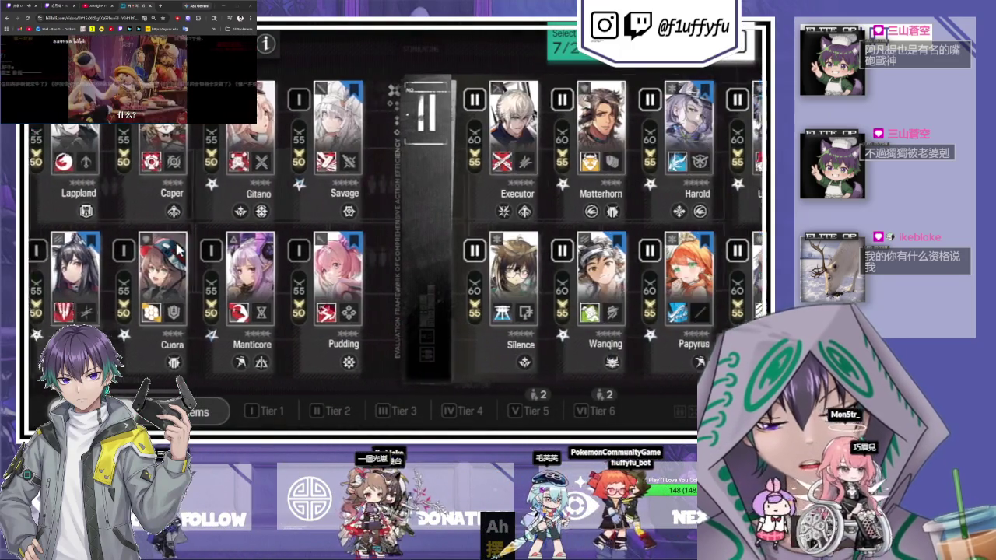
Browse Passenger, Thorns the Lodestar and Typhon details, choosing Typhon's Swift Strike γ skill.
scroll(550, 207, down, 10)
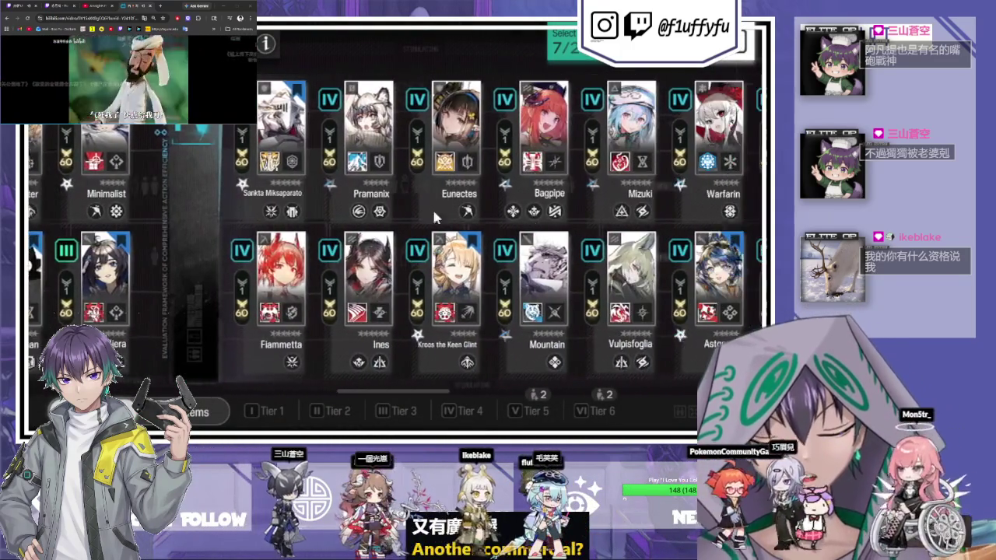
scroll(515, 349, up, 5)
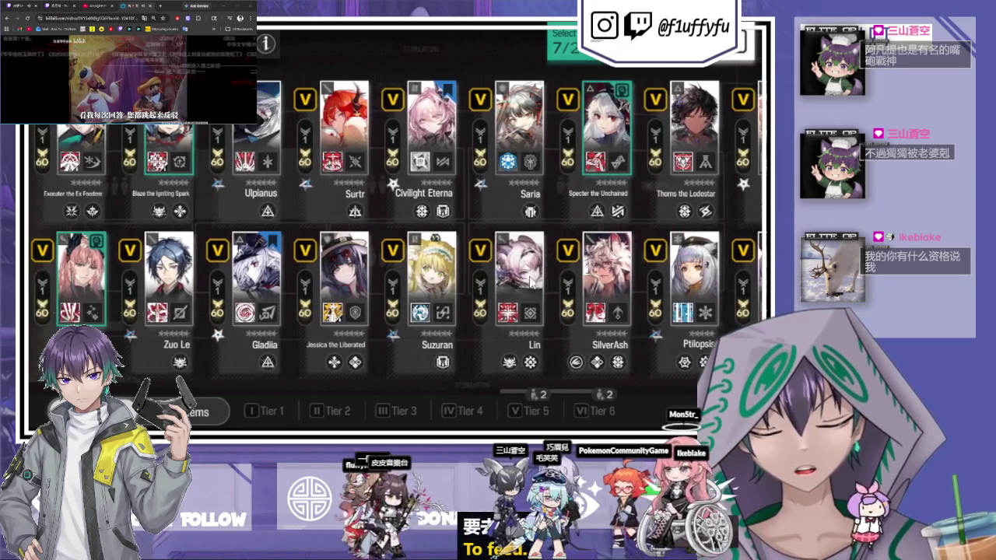
click(84, 278)
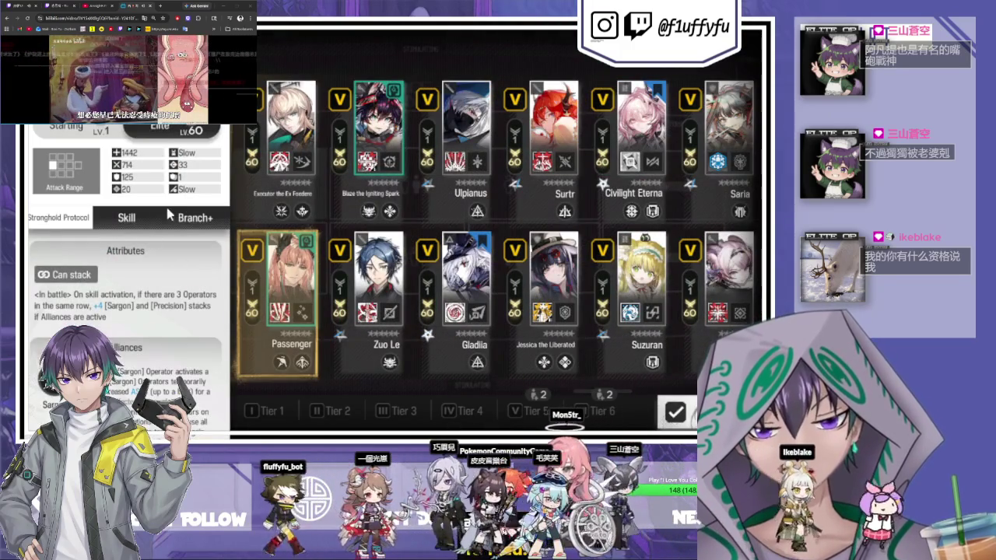
click(155, 216)
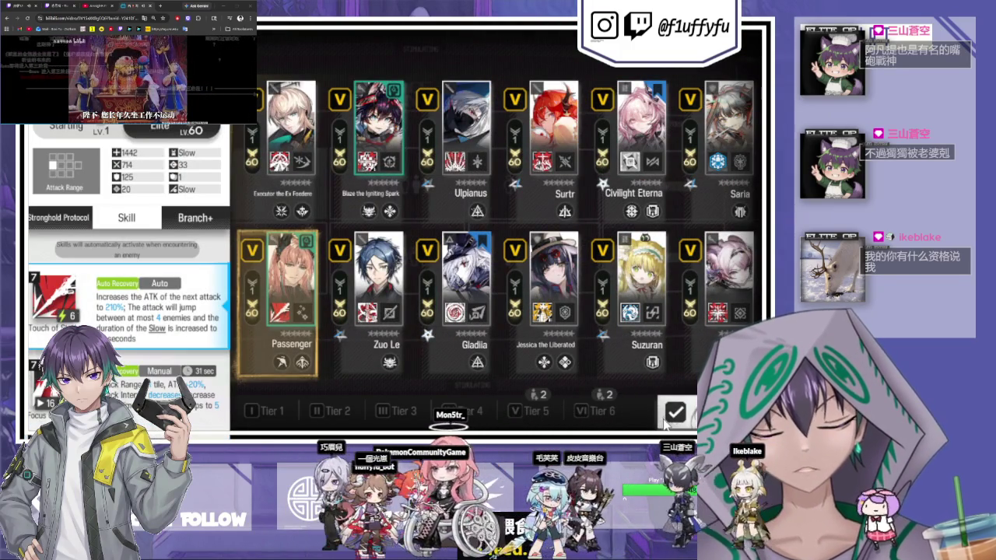
click(669, 416)
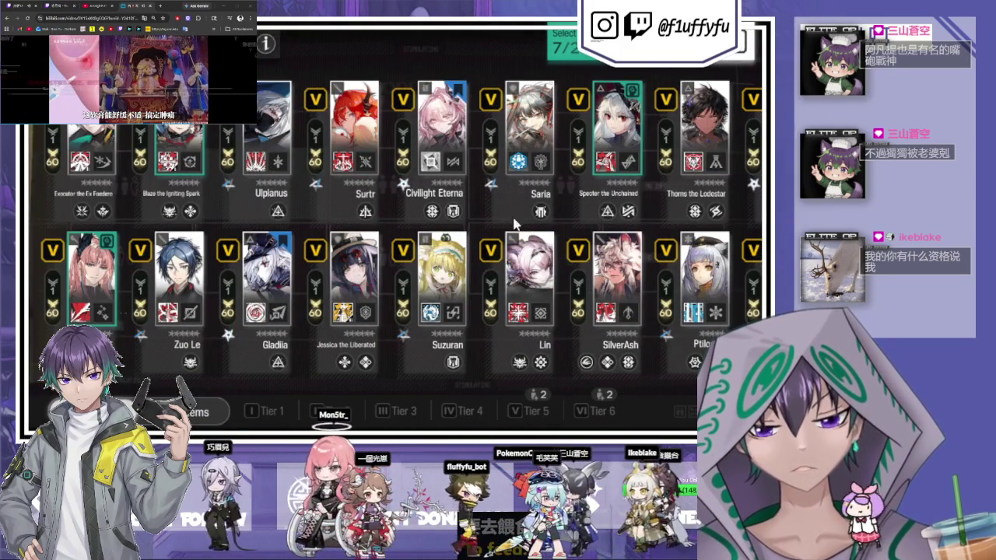
scroll(514, 223, down, 10)
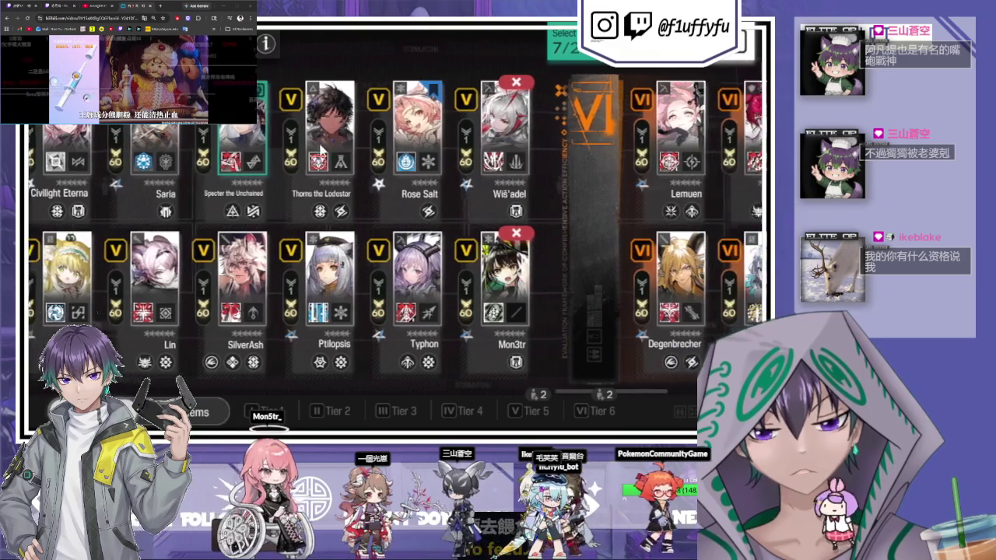
click(321, 148)
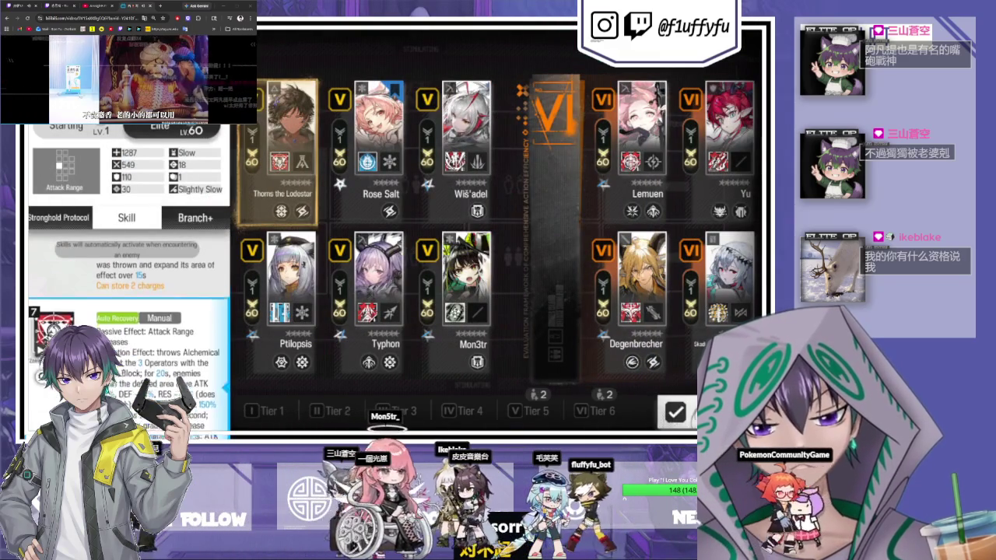
click(550, 321)
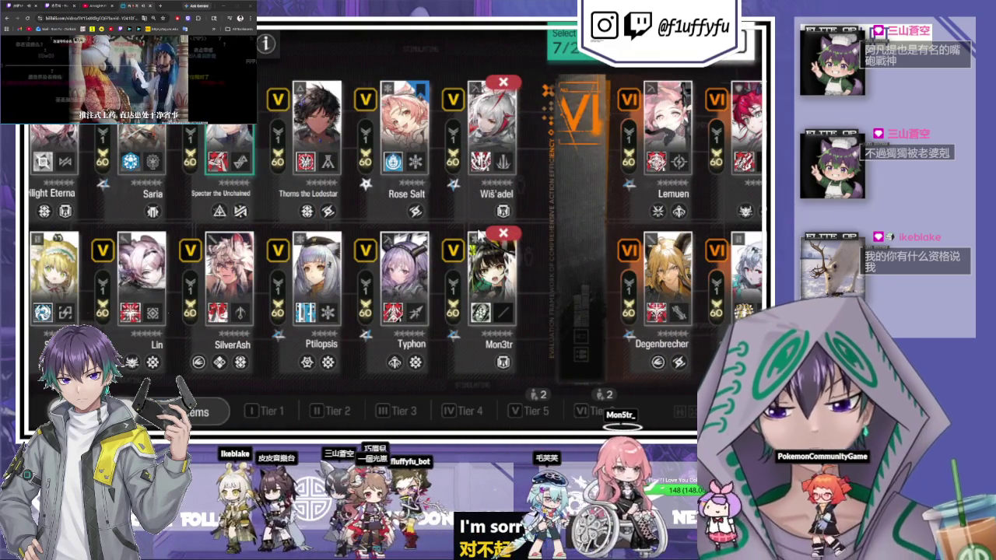
click(405, 280)
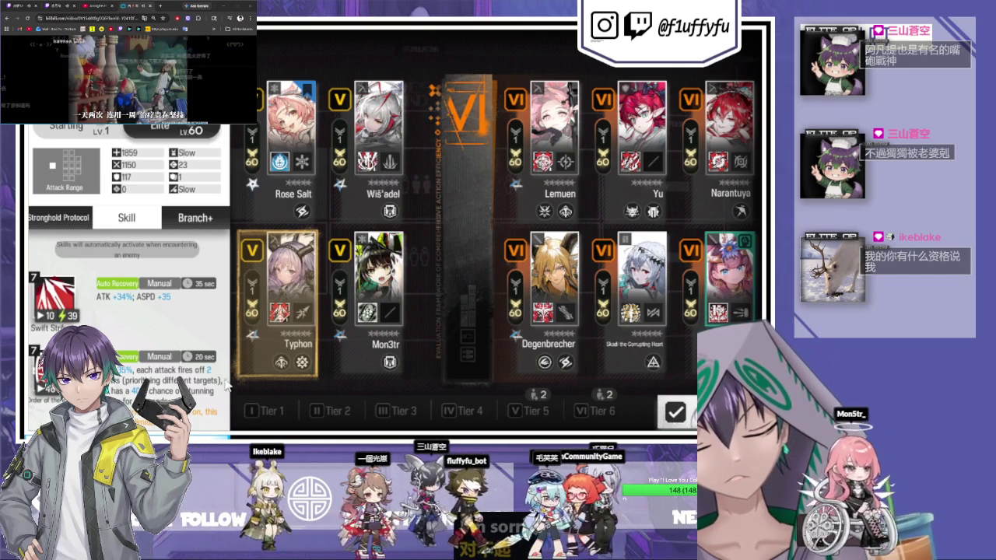
click(121, 388)
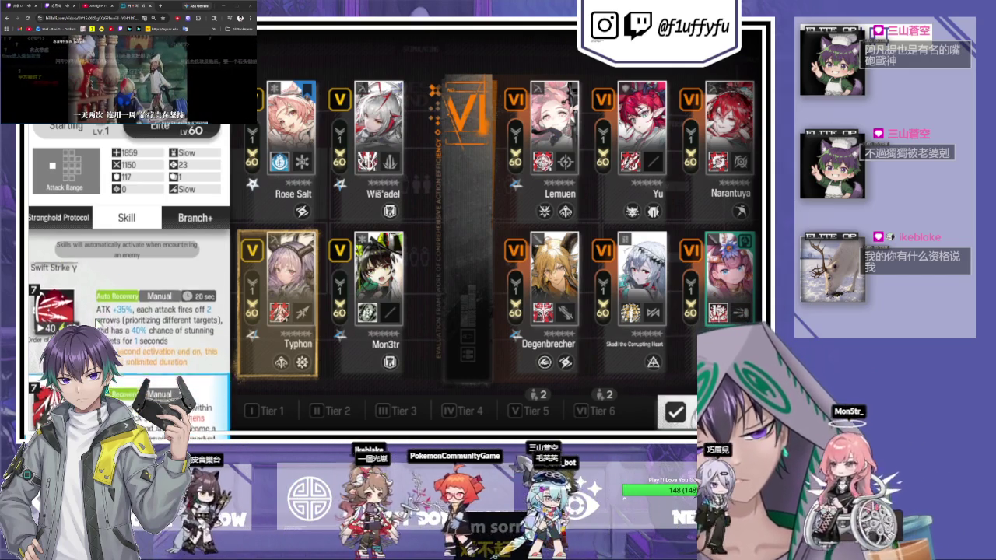
click(298, 317)
mouse_move(370, 336)
mouse_down()
mouse_move(455, 313)
mouse_move(583, 309)
mouse_up()
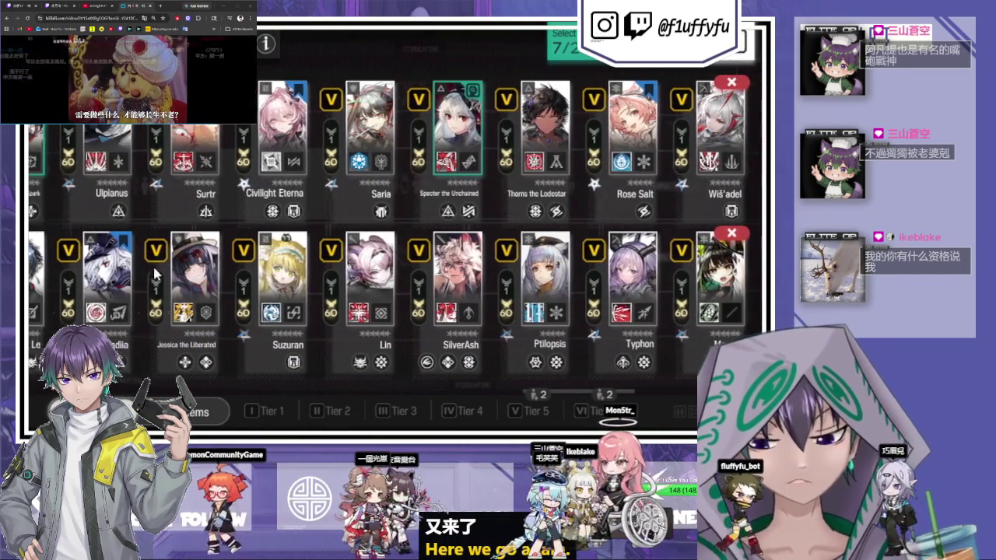
View Surtr's skills and Stronghold Protocol attributes and Gladiia's details, then leave squad selection.
click(220, 214)
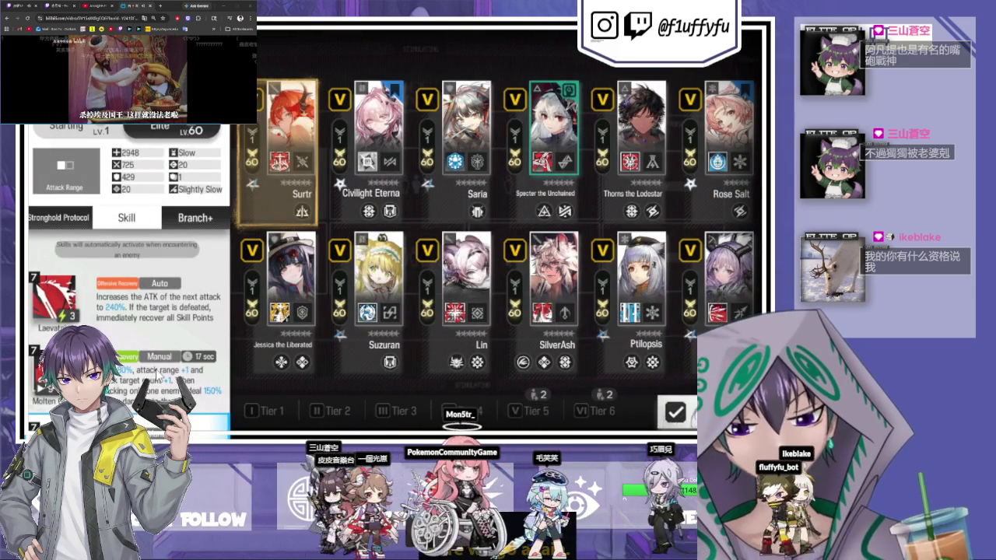
click(55, 223)
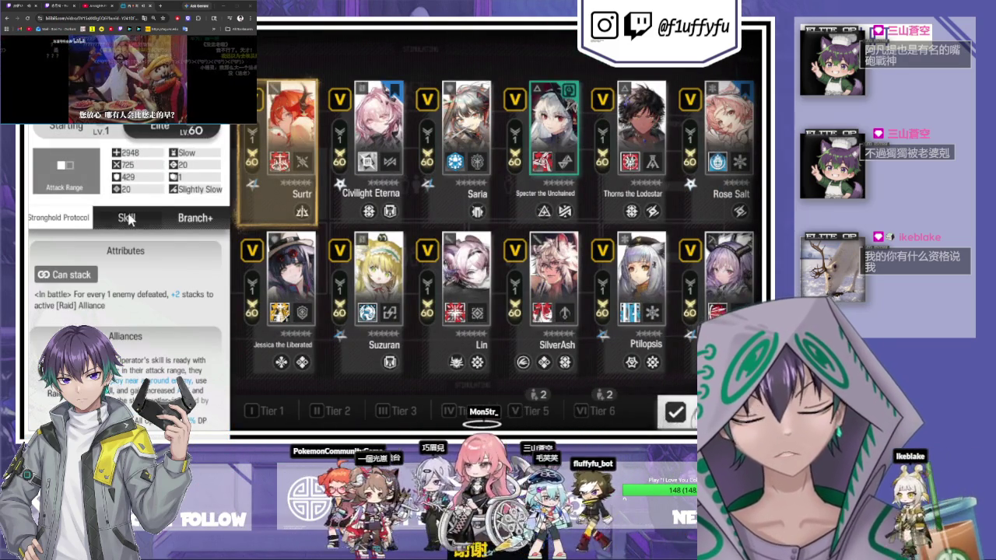
click(128, 220)
scroll(129, 327, down, 2)
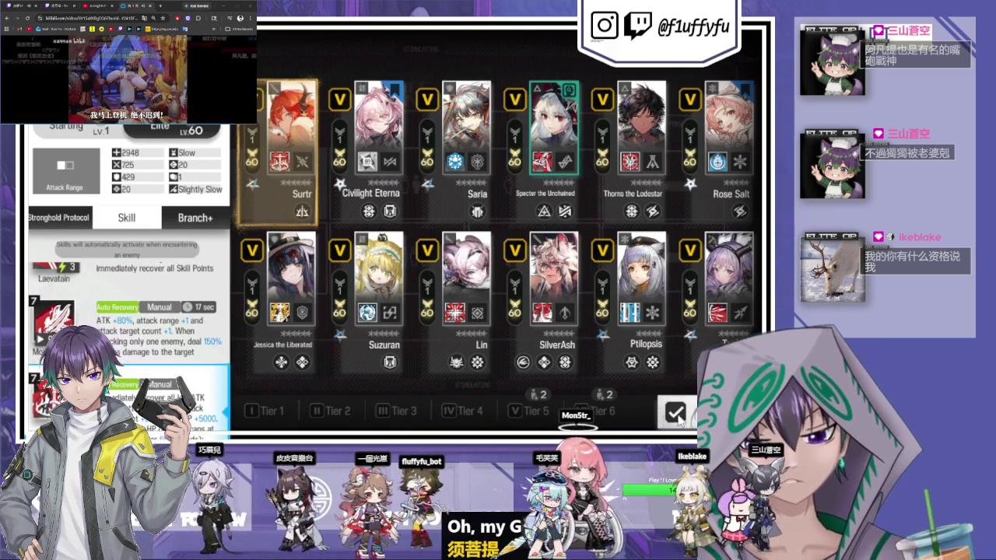
click(490, 432)
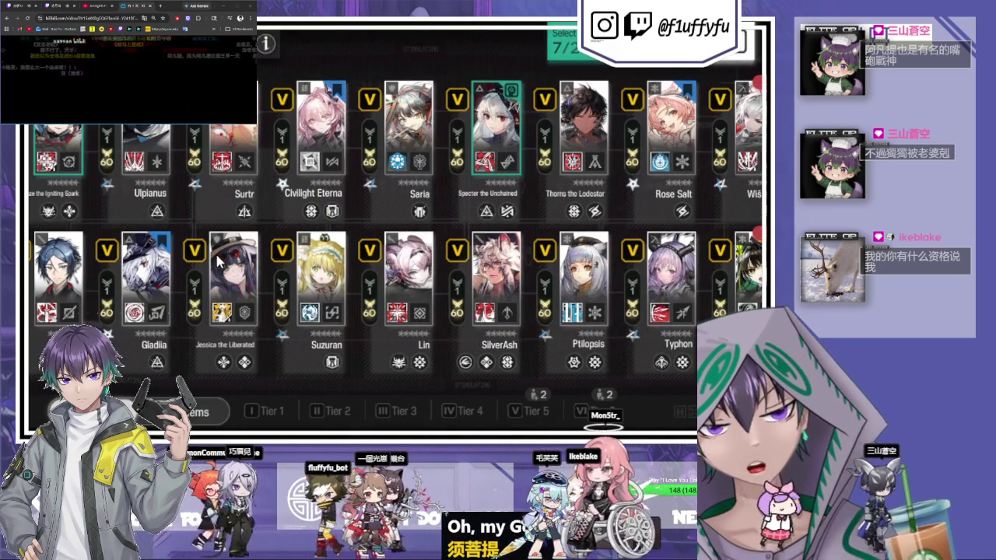
click(142, 291)
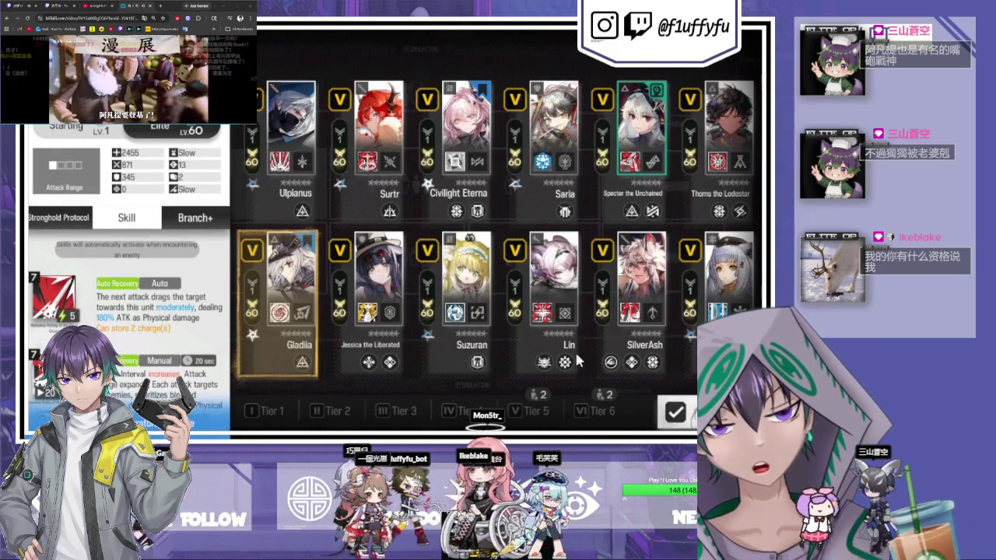
click(580, 238)
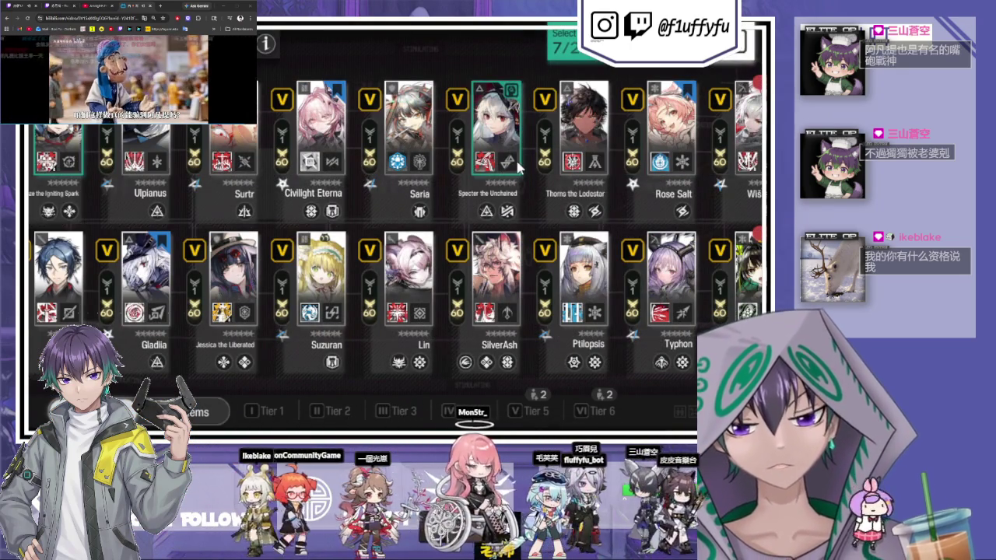
drag(517, 167, 331, 94)
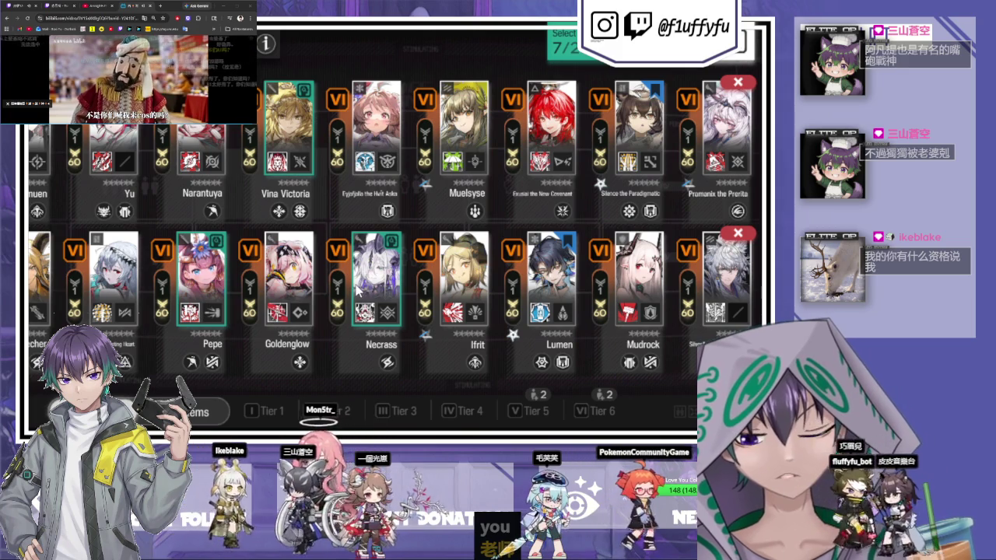
key(Escape)
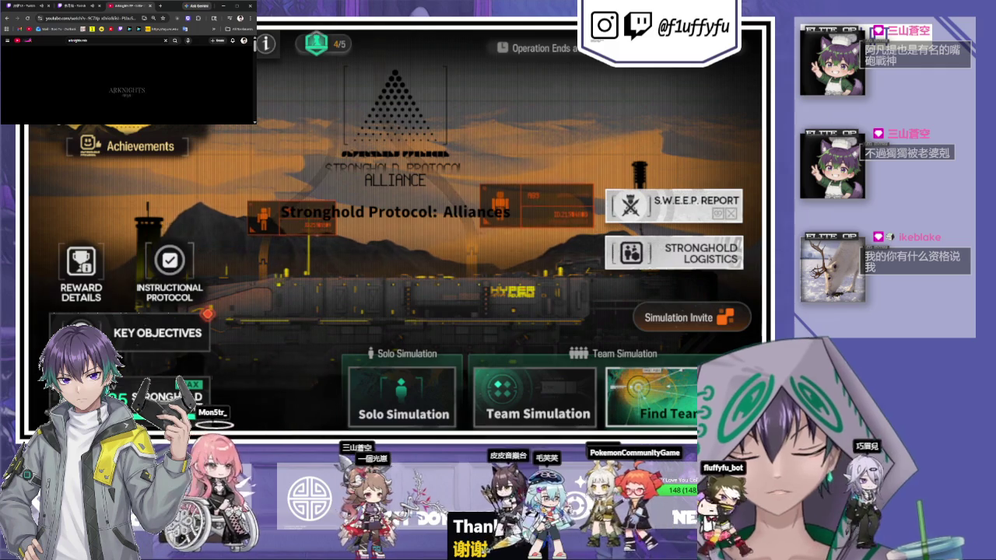
Search for teammates in a Perilous Simulation until a match against OpFor: Pipe is found.
click(663, 386)
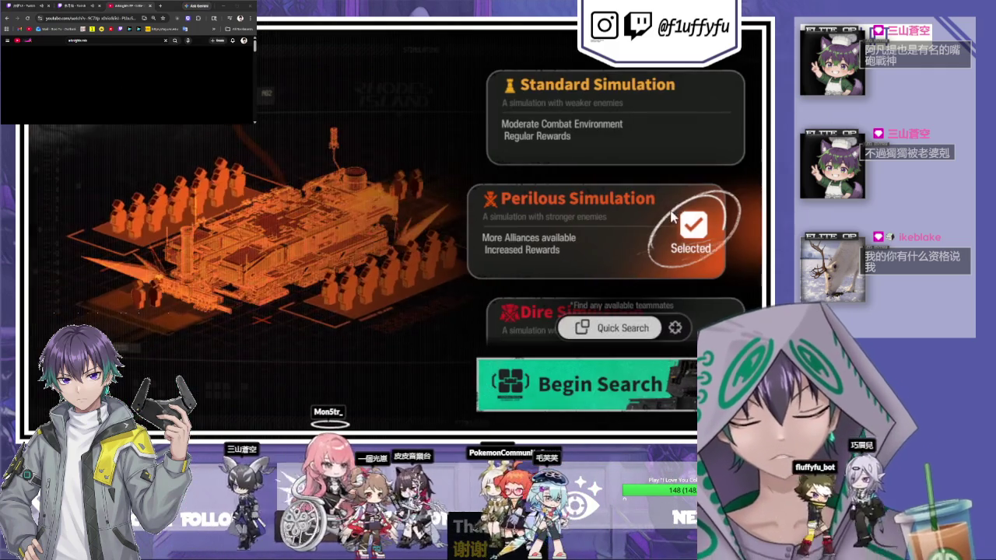
click(671, 403)
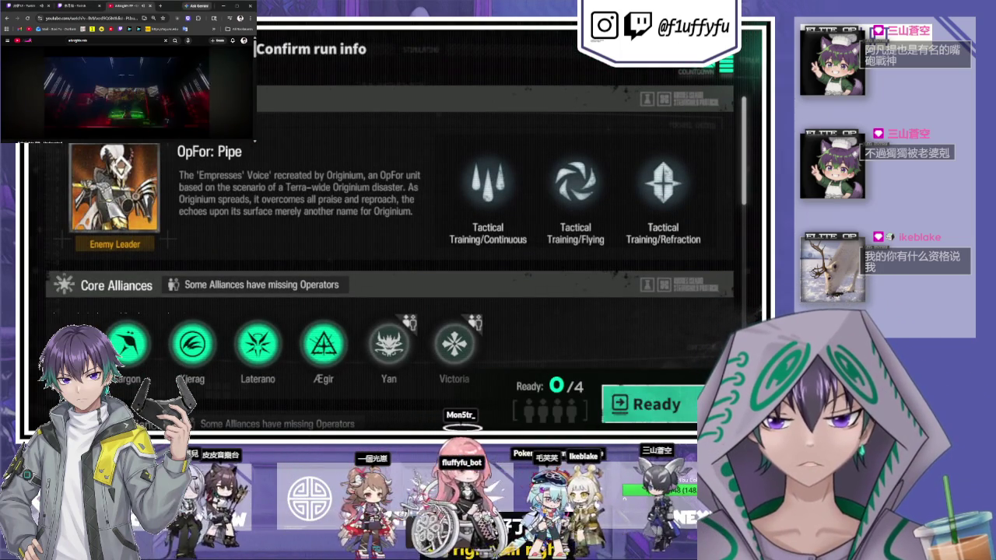
Mark yourself ready, review the alliances and banned operators, then pick Amiya as the strategy.
click(661, 404)
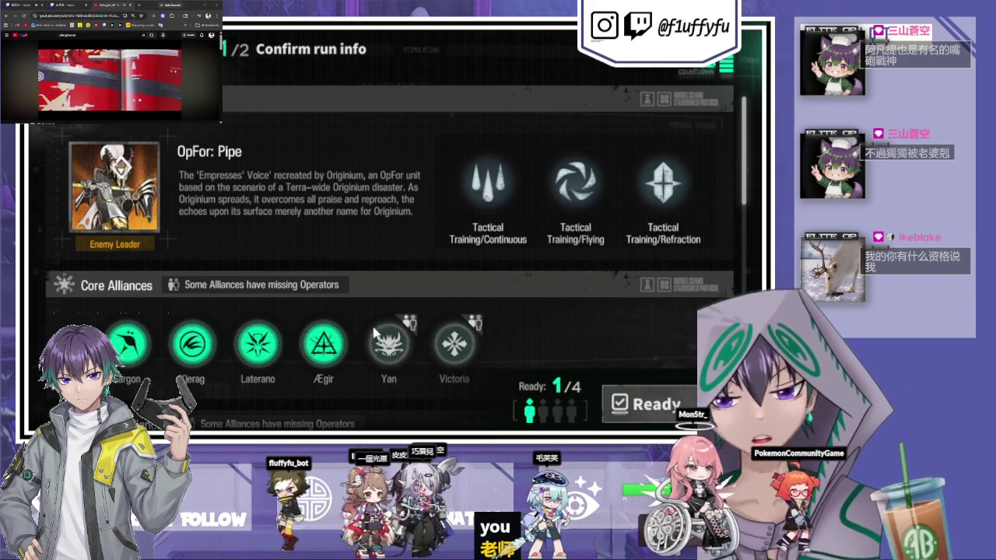
scroll(289, 274, down, 5)
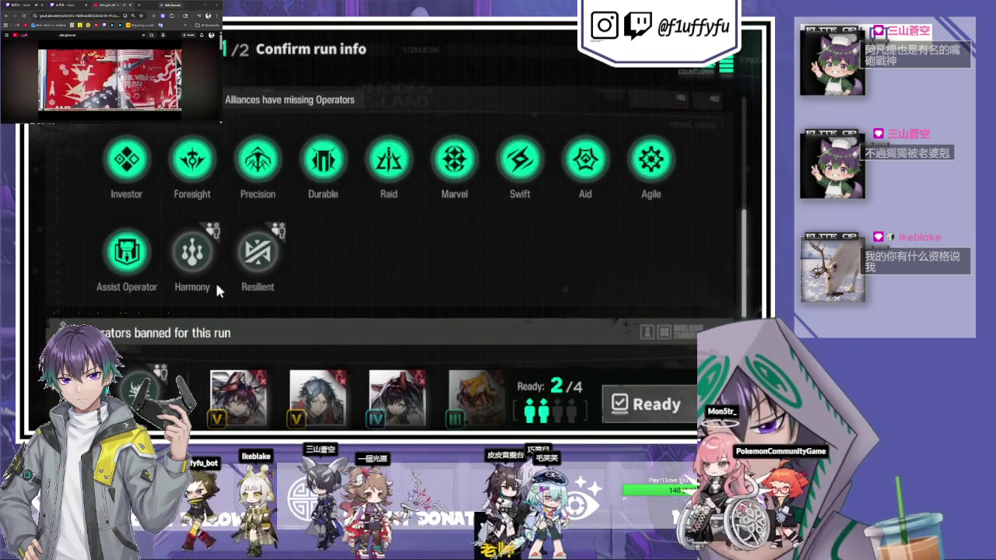
scroll(415, 221, down, 1)
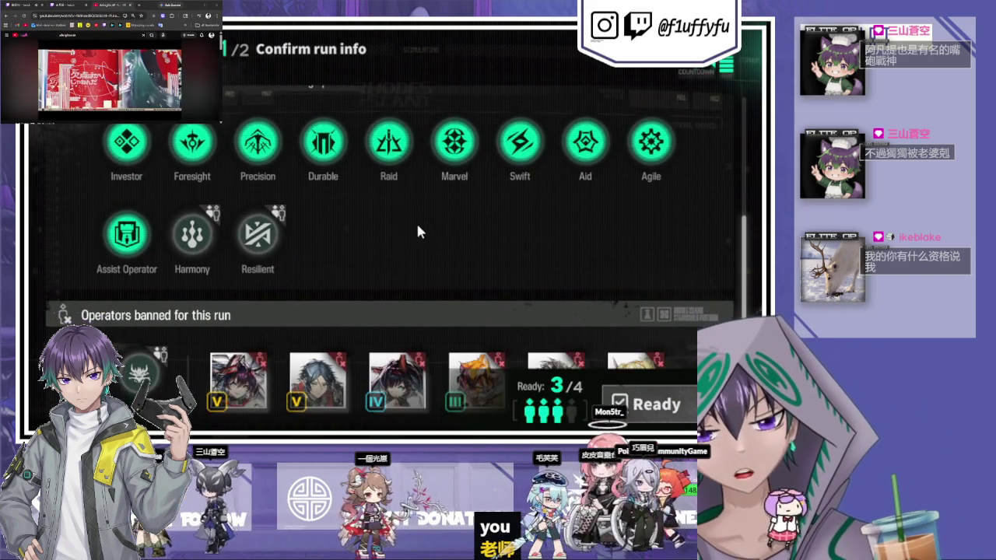
scroll(416, 226, down, 5)
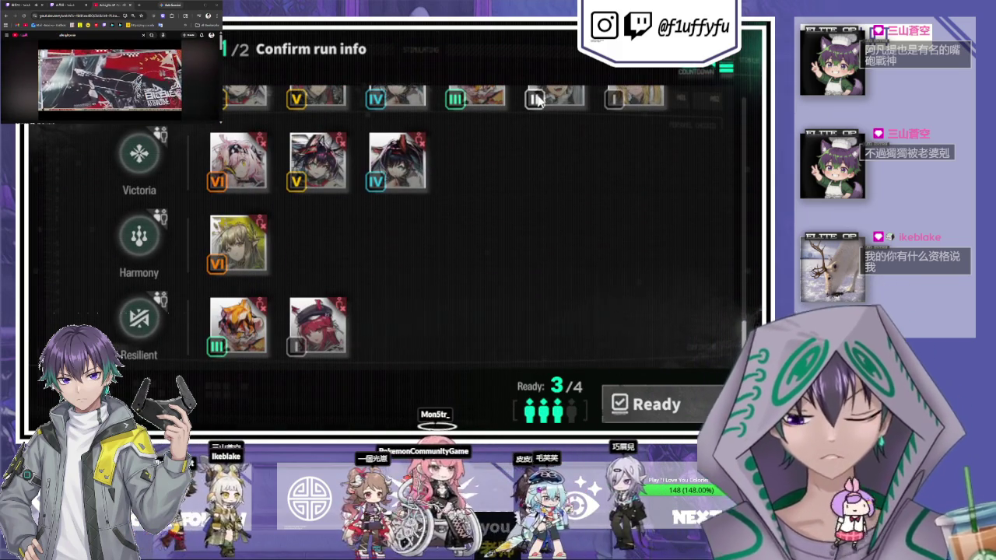
scroll(488, 270, up, 10)
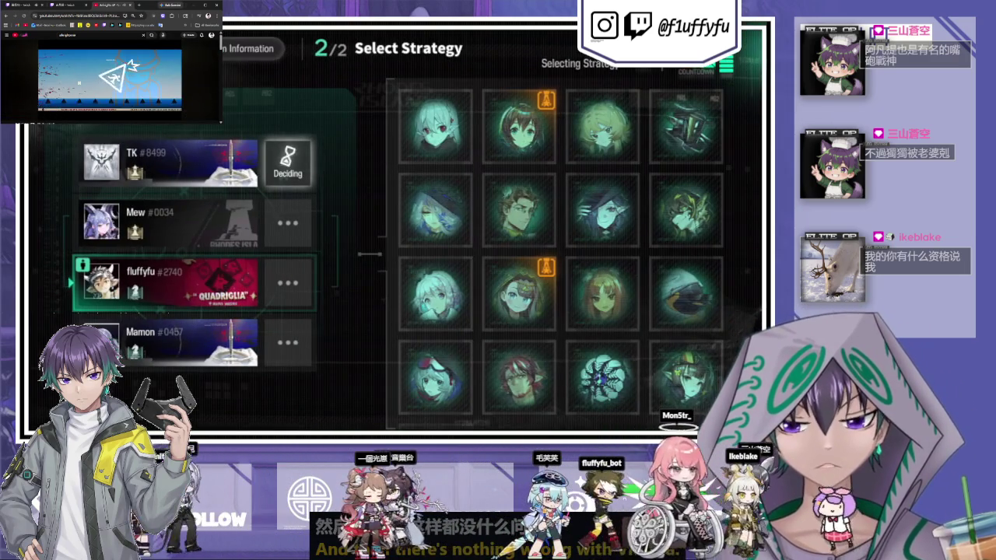
click(481, 156)
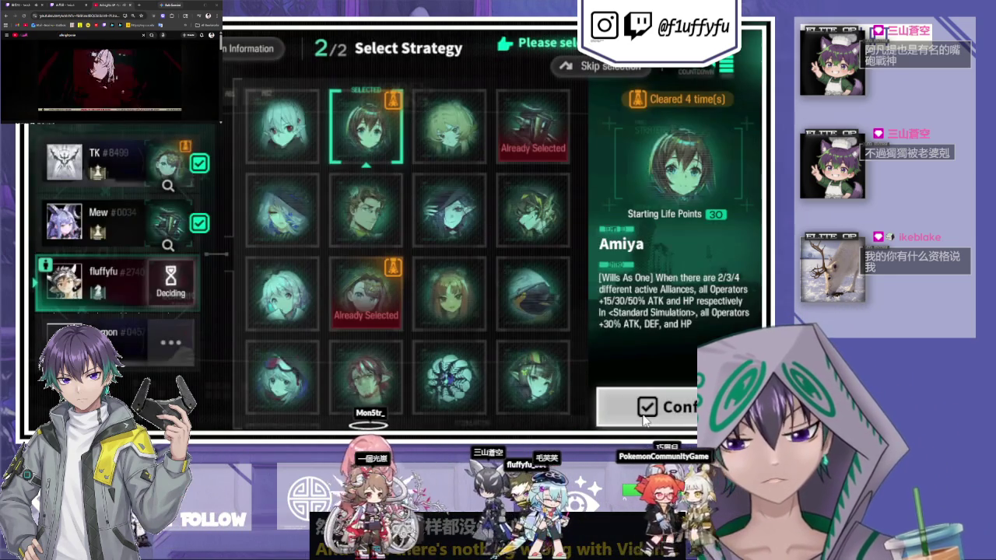
Lock in Amiya so round 1 of operation AC-2 loads with its operator shop.
click(644, 419)
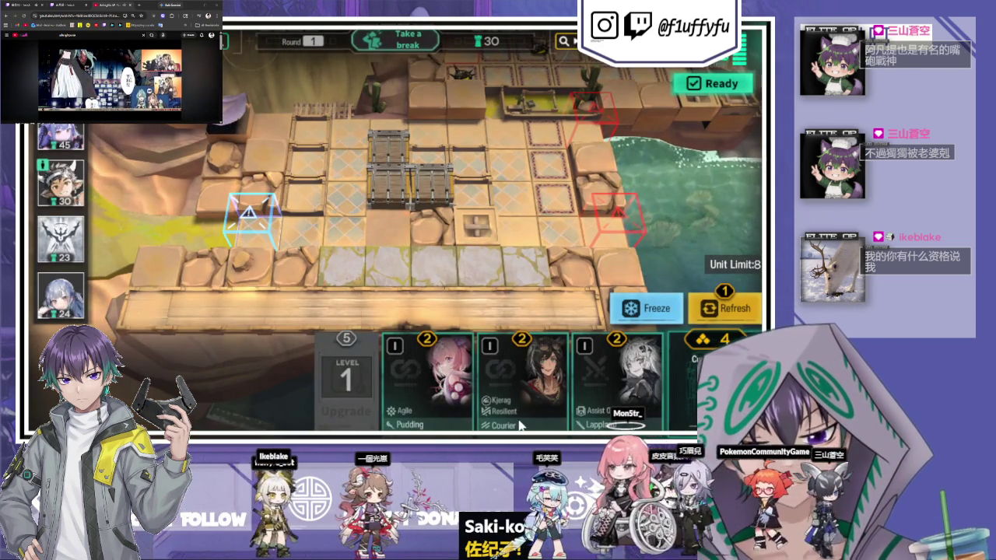
Deploy Pudding and Courier from the shop onto adjacent map tiles, setting each one's facing direction.
click(438, 400)
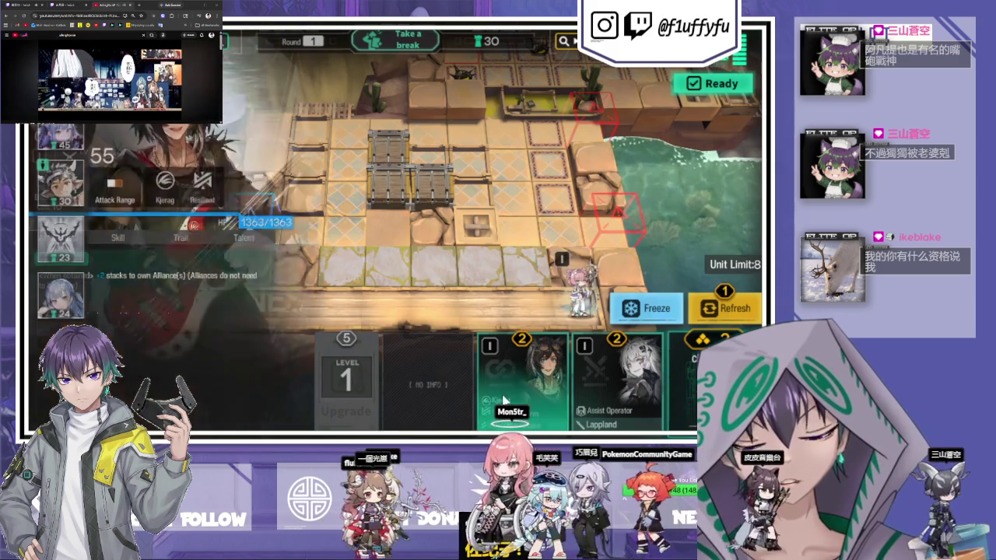
mouse_move(516, 288)
mouse_down()
mouse_move(488, 185)
mouse_move(489, 215)
mouse_move(540, 253)
mouse_move(536, 237)
mouse_up()
drag(644, 266, 634, 314)
drag(612, 366, 579, 222)
drag(580, 221, 606, 343)
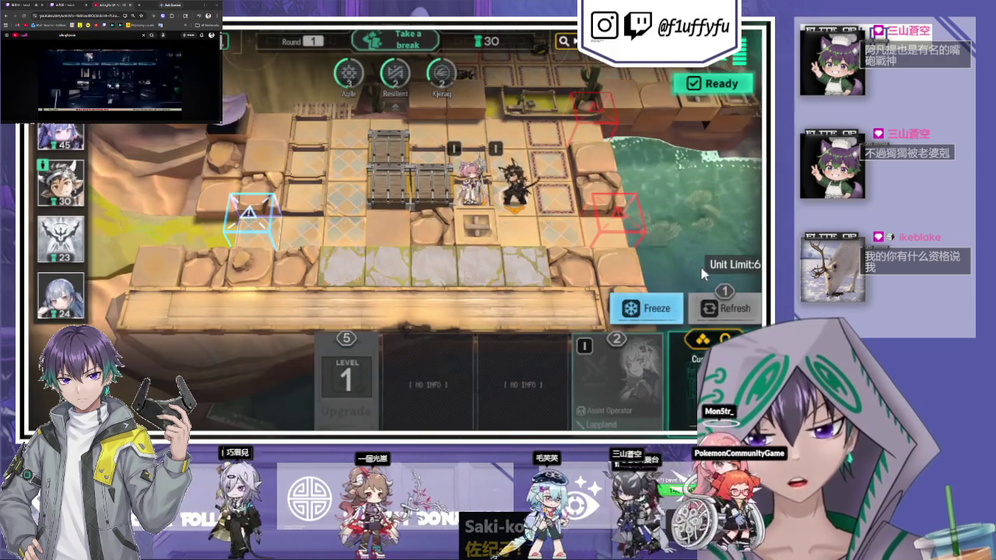
click(708, 83)
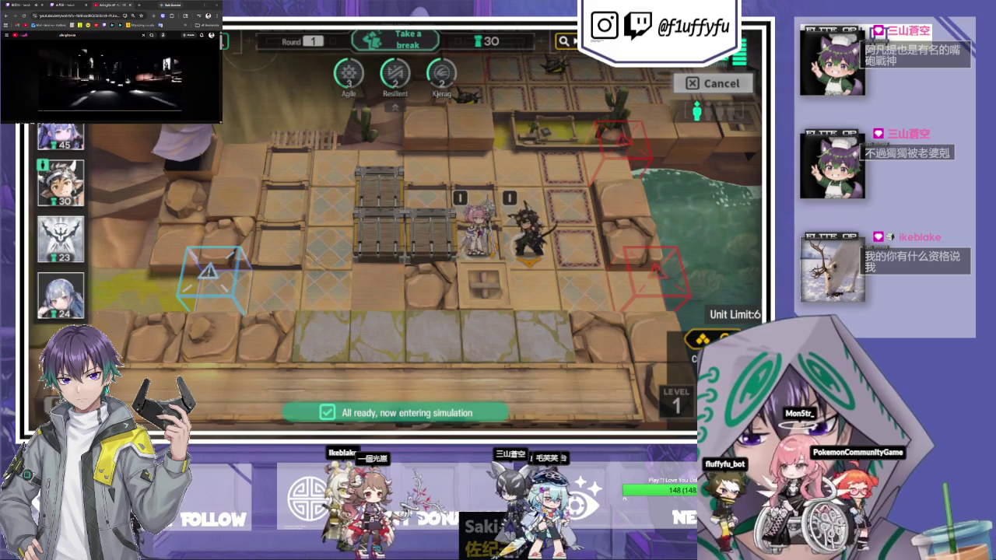